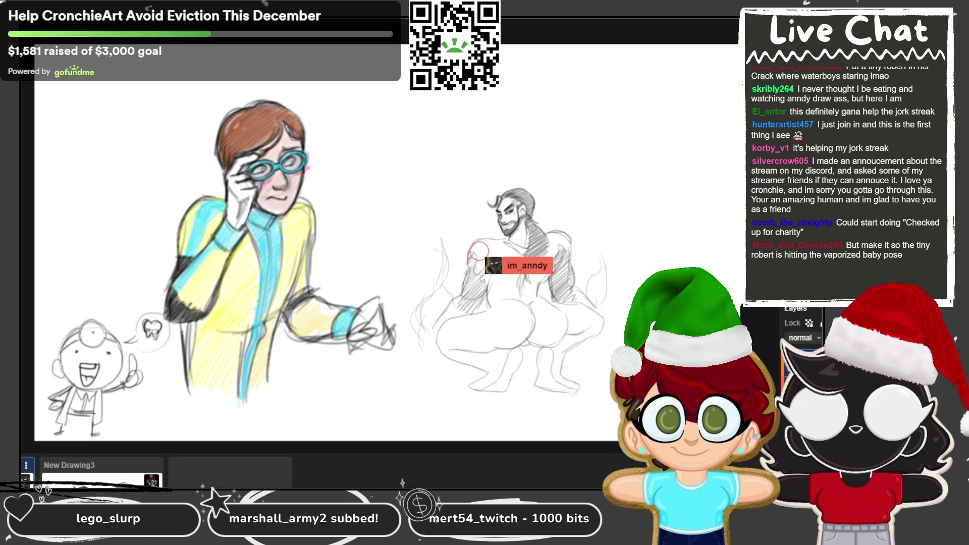
# Paint soft grey shading over the crouching figure's torso and hips
pyautogui.moveTo(511, 289)
pyautogui.mouseDown()
pyautogui.moveTo(505, 297)
pyautogui.moveTo(540, 308)
pyautogui.moveTo(437, 330)
pyautogui.moveTo(457, 341)
pyautogui.moveTo(504, 319)
pyautogui.moveTo(484, 328)
pyautogui.moveTo(544, 339)
pyautogui.moveTo(585, 311)
pyautogui.moveTo(564, 330)
pyautogui.mouseUp()
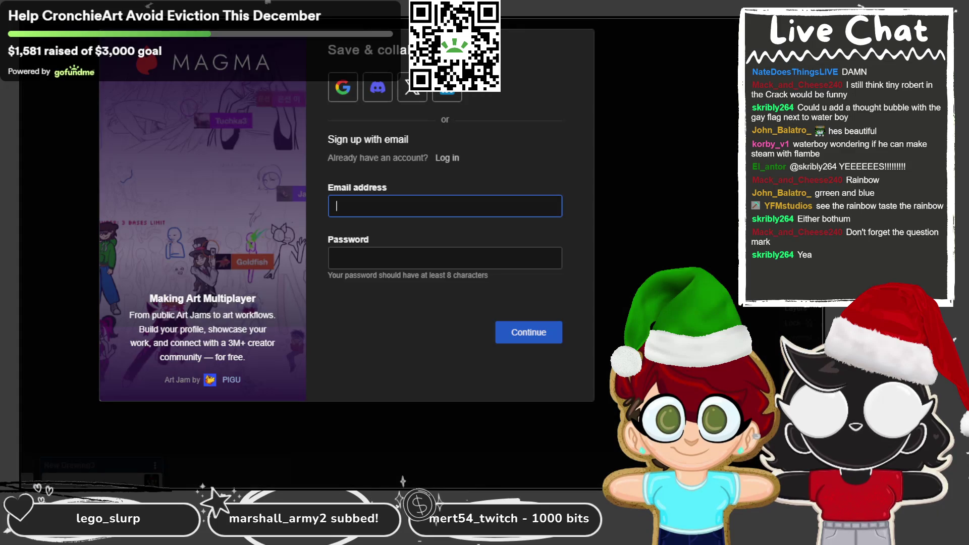
# Bring up Magma's save sign-up prompt and submit the sign-up form
pyautogui.click(634, 212)
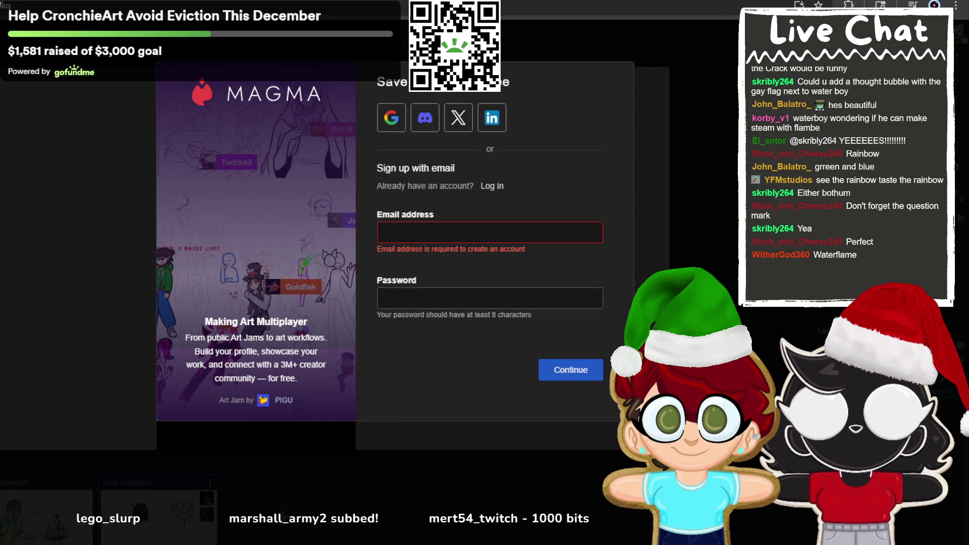
pyautogui.click(571, 370)
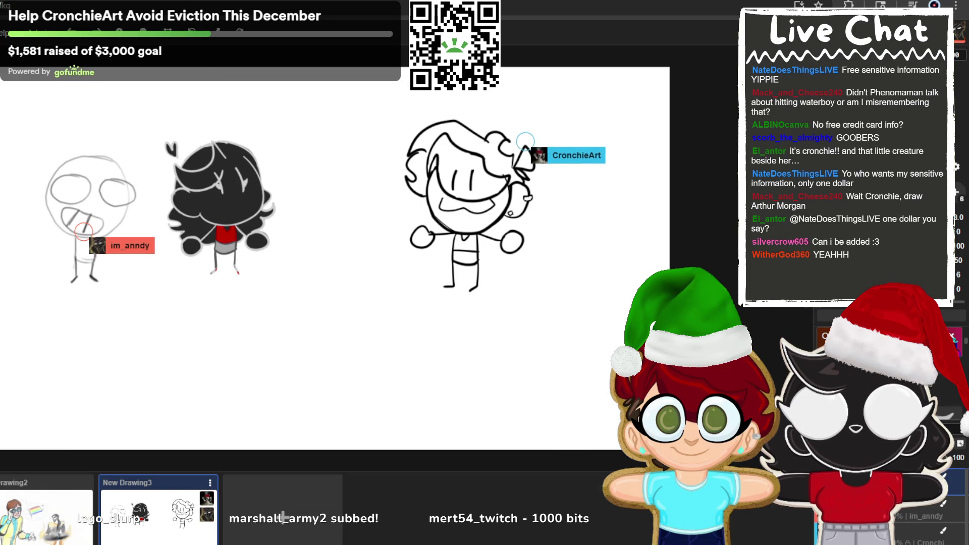
# Erase the centre character's hair outline, then start a curved stroke on the empty canvas
pyautogui.moveTo(505, 147)
pyautogui.mouseDown()
pyautogui.moveTo(434, 129)
pyautogui.moveTo(505, 144)
pyautogui.moveTo(402, 156)
pyautogui.moveTo(544, 173)
pyautogui.moveTo(396, 173)
pyautogui.moveTo(558, 201)
pyautogui.moveTo(413, 210)
pyautogui.moveTo(518, 225)
pyautogui.moveTo(459, 237)
pyautogui.moveTo(447, 255)
pyautogui.moveTo(476, 294)
pyautogui.moveTo(458, 255)
pyautogui.mouseUp()
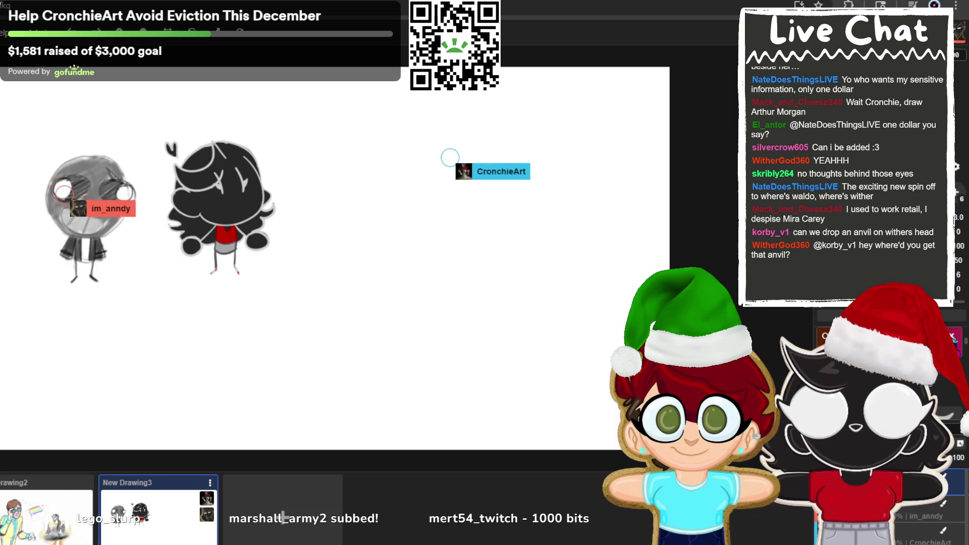
pyautogui.moveTo(457, 156); pyautogui.dragTo(445, 183)
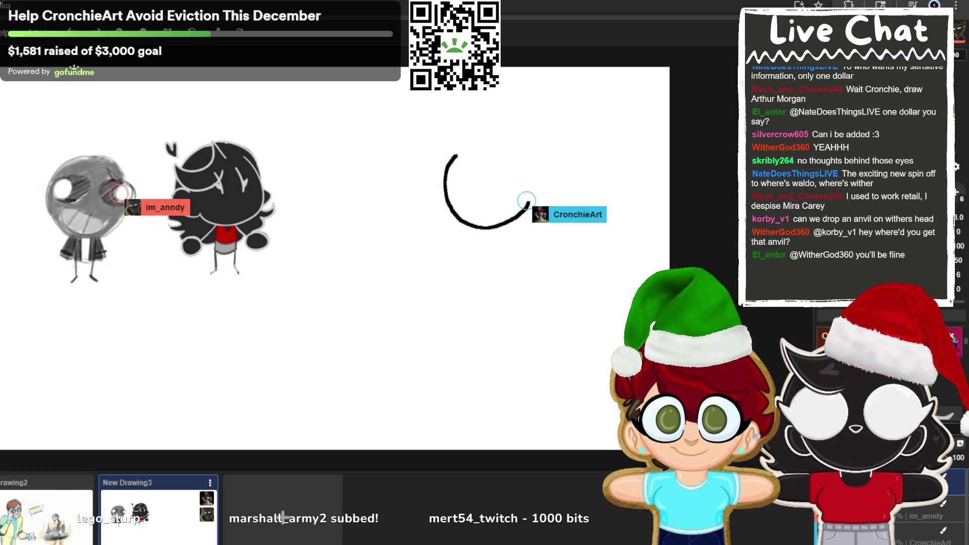
# Try several curved strokes right of the two characters, undoing each attempt
pyautogui.hotkey('ctrl', 'z')
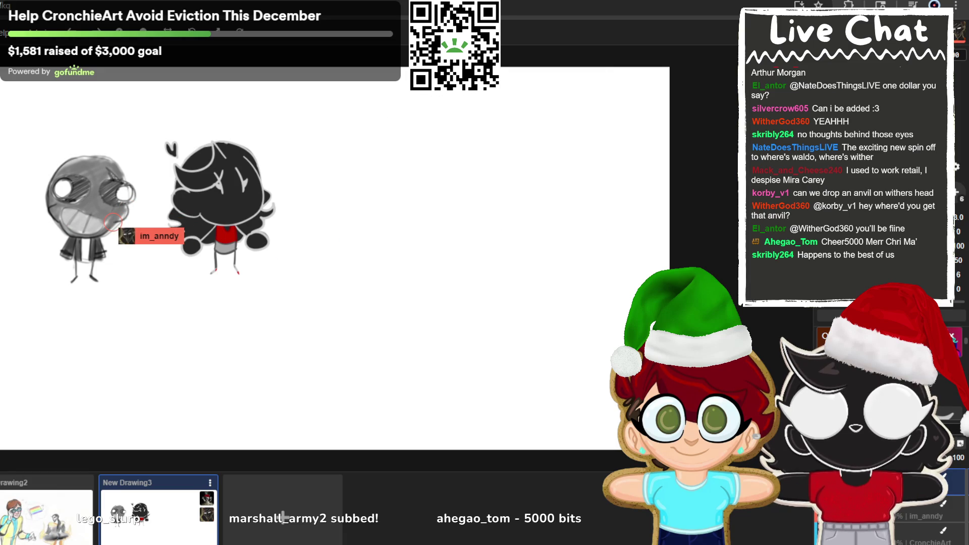
pyautogui.moveTo(514, 169)
pyautogui.mouseDown()
pyautogui.moveTo(506, 192)
pyautogui.moveTo(543, 204)
pyautogui.mouseUp()
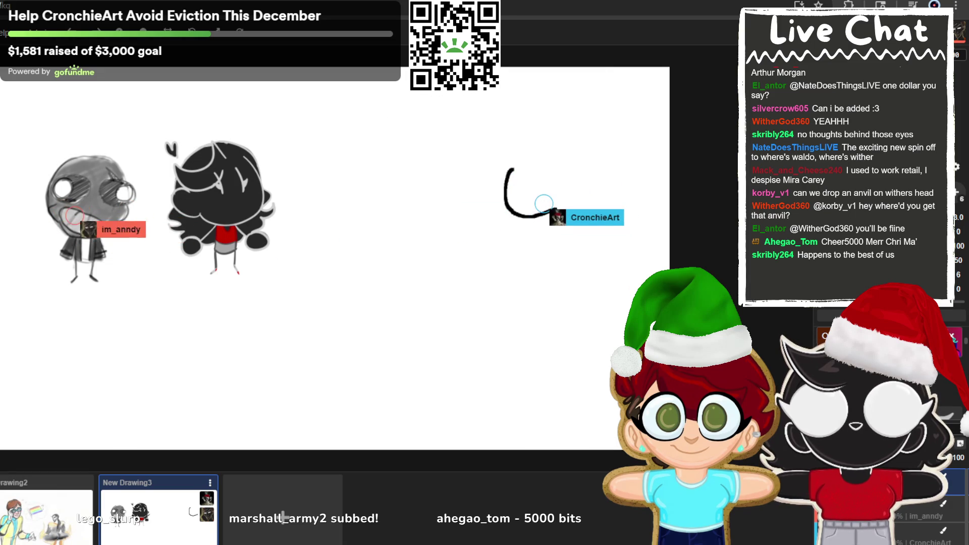
pyautogui.hotkey('ctrl', 'z')
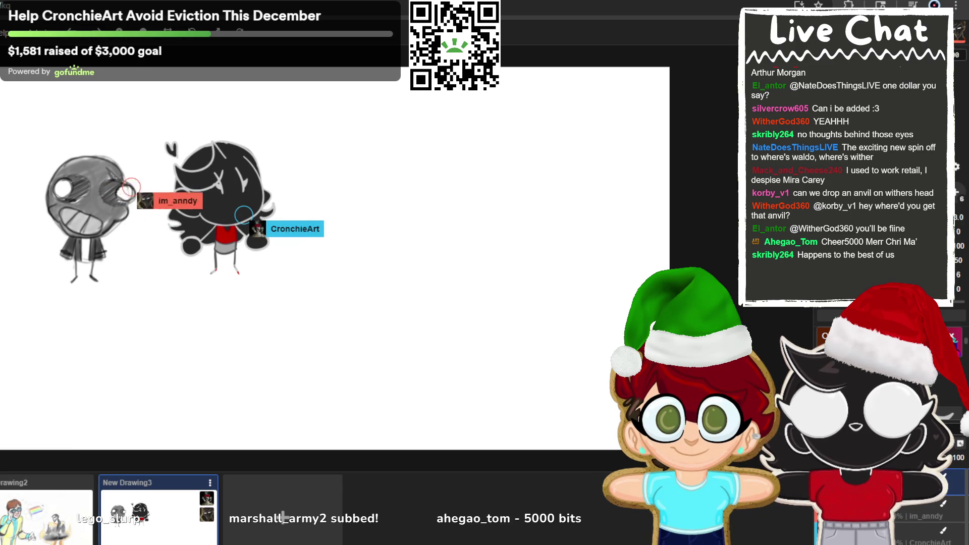
pyautogui.moveTo(469, 165)
pyautogui.mouseDown()
pyautogui.moveTo(498, 221)
pyautogui.moveTo(541, 187)
pyautogui.mouseUp()
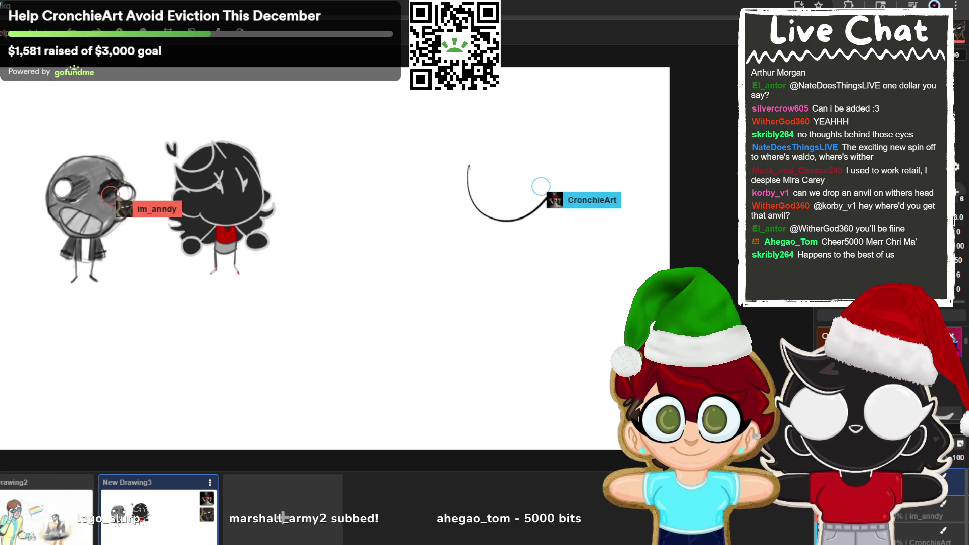
pyautogui.hotkey('ctrl', 'z')
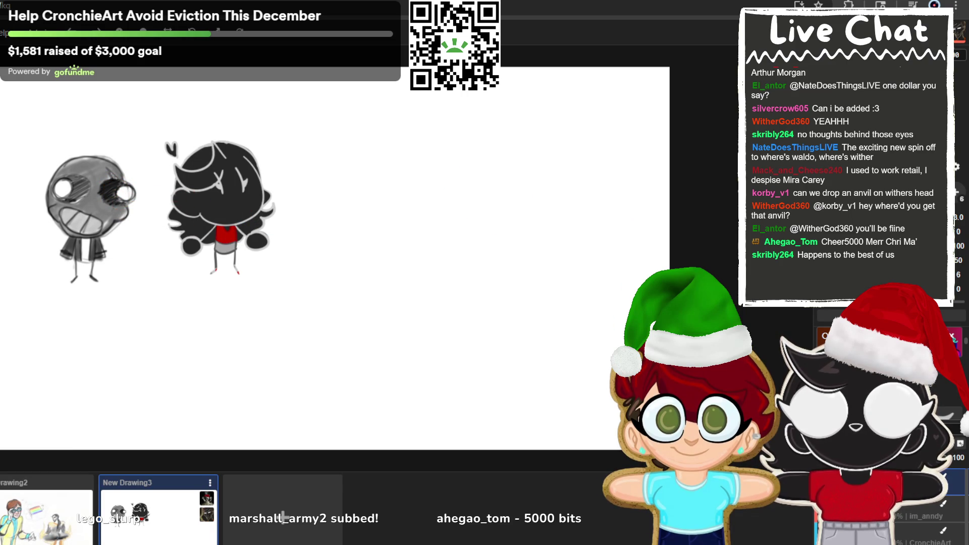
# Sketch a short curved face stroke beside the characters, then switch to Drawing2
pyautogui.moveTo(450, 162); pyautogui.dragTo(447, 170)
pyautogui.moveTo(450, 209); pyautogui.dragTo(534, 205)
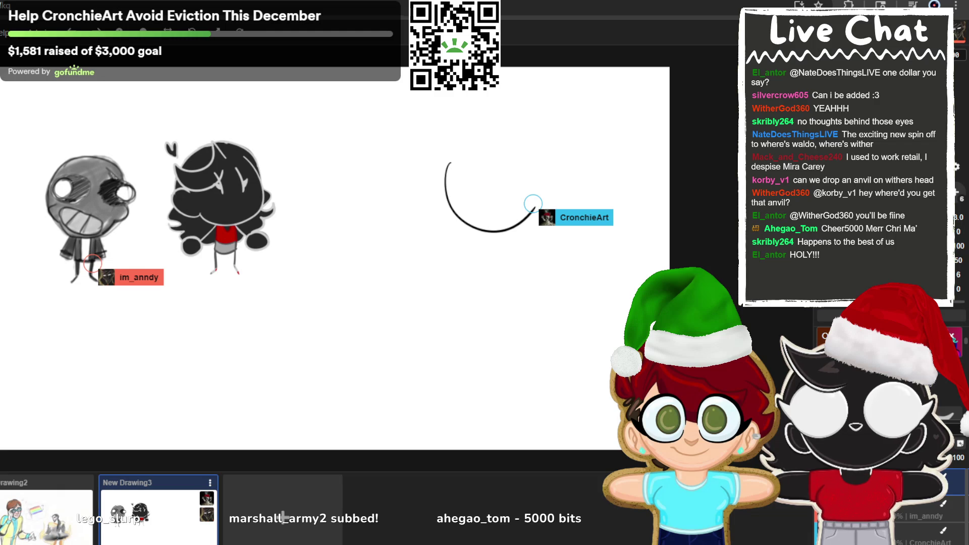
pyautogui.hotkey('ctrl', 'z')
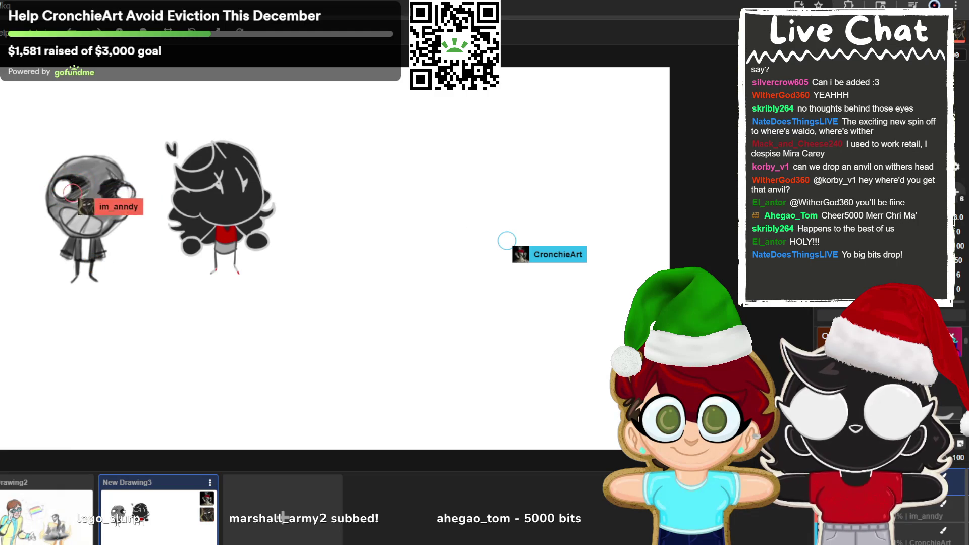
pyautogui.moveTo(477, 162)
pyautogui.mouseDown()
pyautogui.moveTo(475, 192)
pyautogui.moveTo(493, 191)
pyautogui.moveTo(458, 209)
pyautogui.moveTo(520, 192)
pyautogui.moveTo(537, 207)
pyautogui.moveTo(535, 188)
pyautogui.mouseUp()
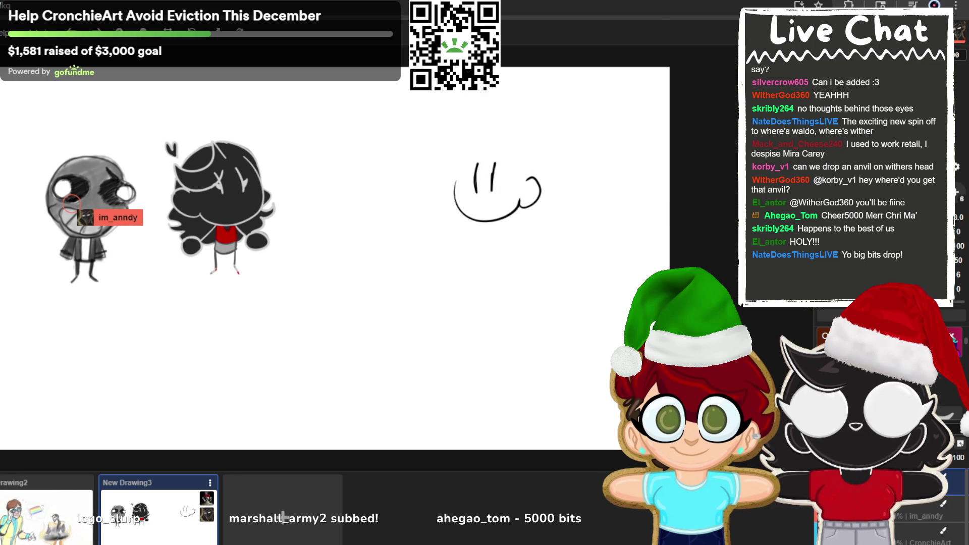
pyautogui.click(45, 482)
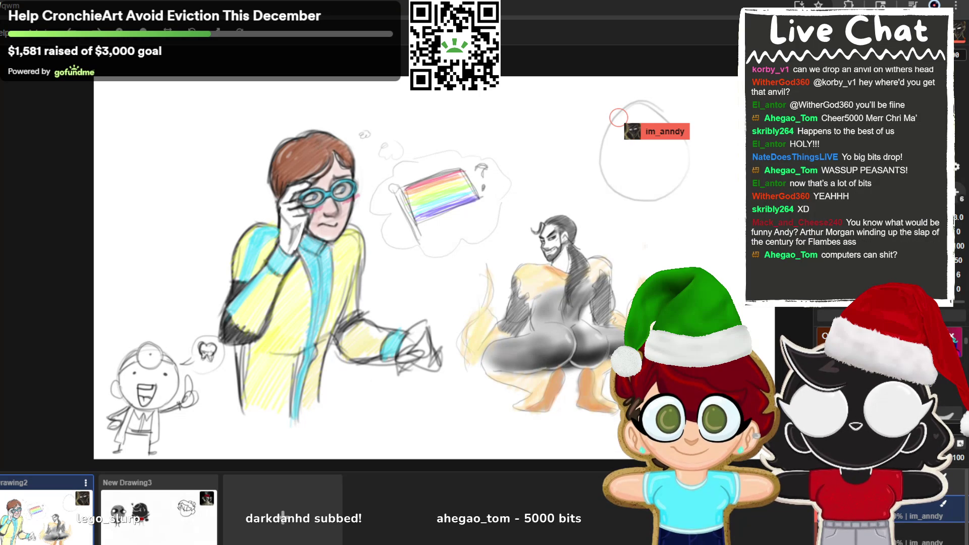
# Undo the egg-shaped outline stroke
pyautogui.hotkey('ctrl', 'z')
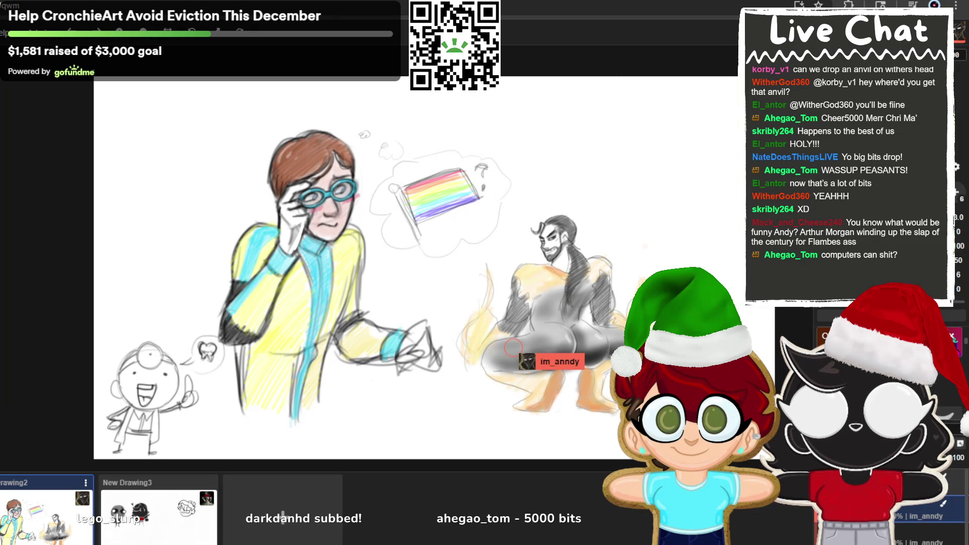
# Move the bearded figure, rainbow flag and yellow-coat woman further left on Drawing2
pyautogui.moveTo(296, 248); pyautogui.dragTo(209, 274)
pyautogui.moveTo(347, 239)
pyautogui.mouseDown()
pyautogui.moveTo(373, 280)
pyautogui.moveTo(379, 199)
pyautogui.moveTo(240, 154)
pyautogui.moveTo(260, 239)
pyautogui.moveTo(260, 207)
pyautogui.moveTo(266, 288)
pyautogui.moveTo(228, 311)
pyautogui.mouseUp()
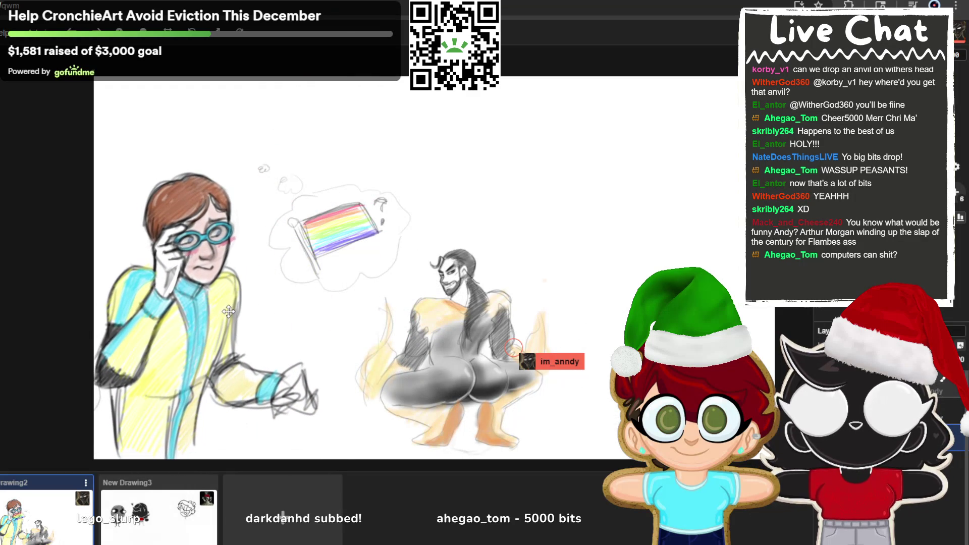
pyautogui.moveTo(501, 318)
pyautogui.mouseDown()
pyautogui.moveTo(447, 333)
pyautogui.moveTo(457, 343)
pyautogui.moveTo(466, 330)
pyautogui.mouseUp()
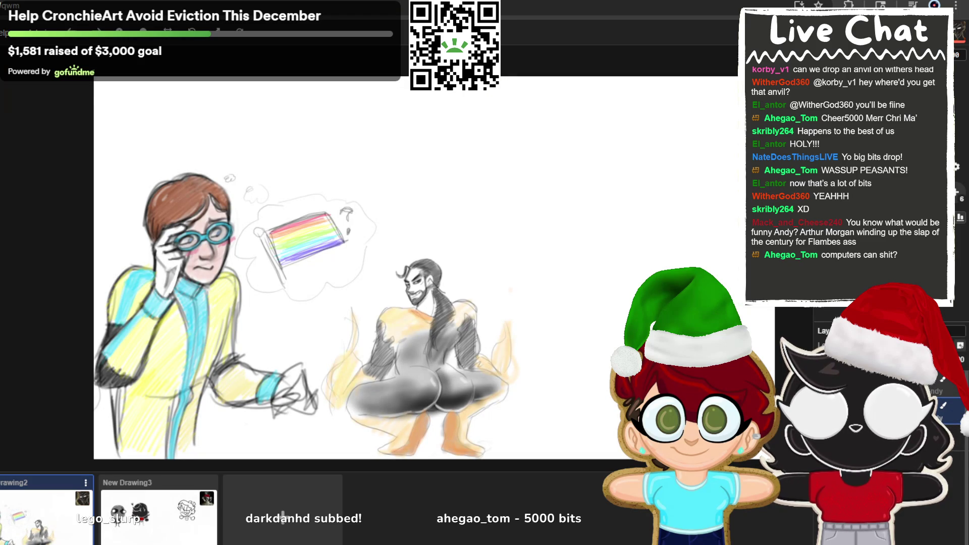
pyautogui.hscroll(5, 17, 240)
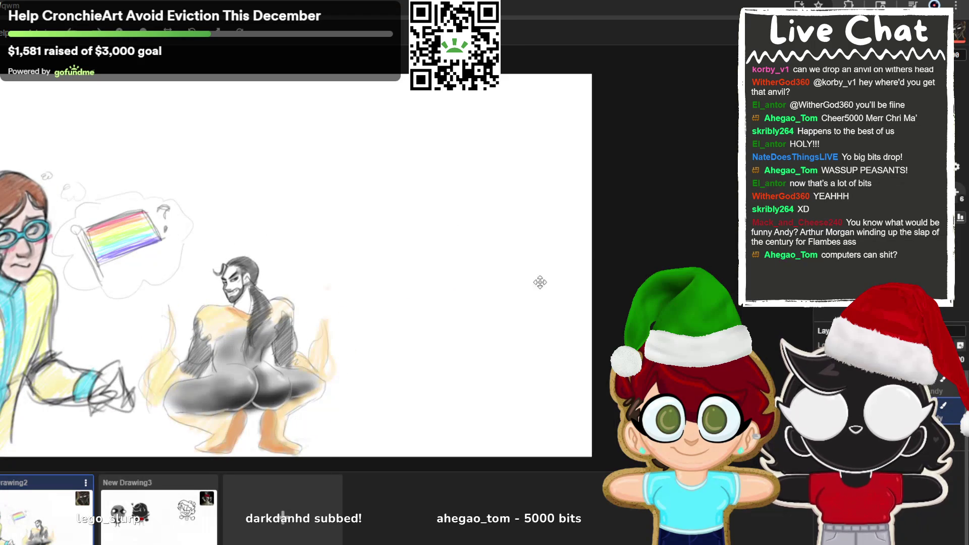
pyautogui.scroll(-2, 528, 279)
pyautogui.scroll(2, 534, 318)
pyautogui.scroll(1, 391, 309)
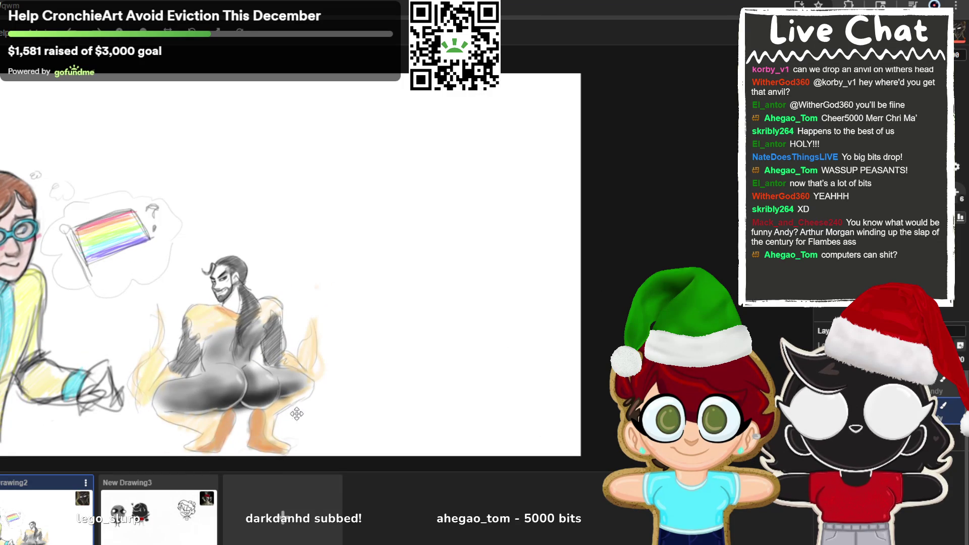
pyautogui.scroll(2, 167, 214)
pyautogui.scroll(-1, 27, 281)
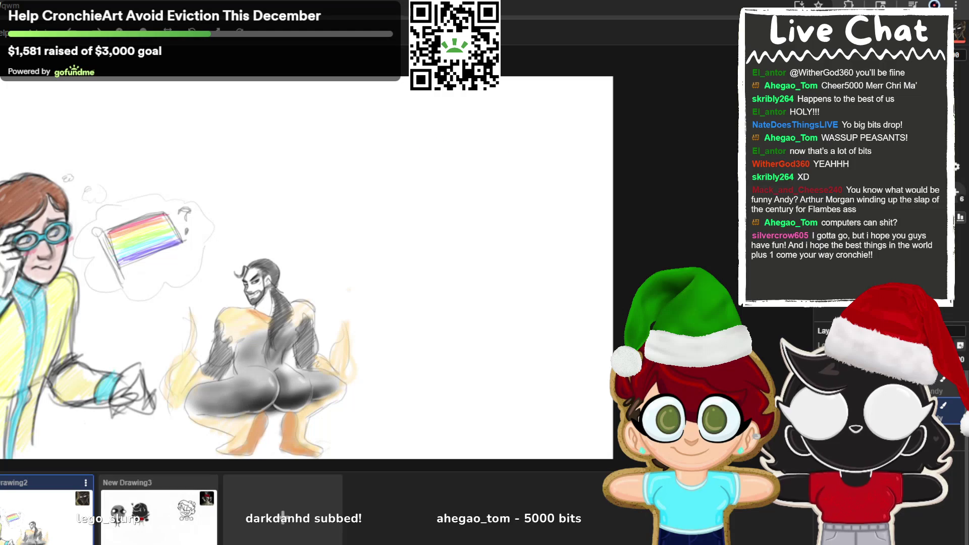
# Sketch the oval head with its left side, jawline and a curved guideline across the face
pyautogui.moveTo(406, 107)
pyautogui.mouseDown()
pyautogui.moveTo(434, 187)
pyautogui.moveTo(417, 120)
pyautogui.moveTo(383, 165)
pyautogui.moveTo(414, 94)
pyautogui.mouseUp()
pyautogui.hotkey('ctrl', 'z')
pyautogui.moveTo(368, 149); pyautogui.dragTo(375, 200)
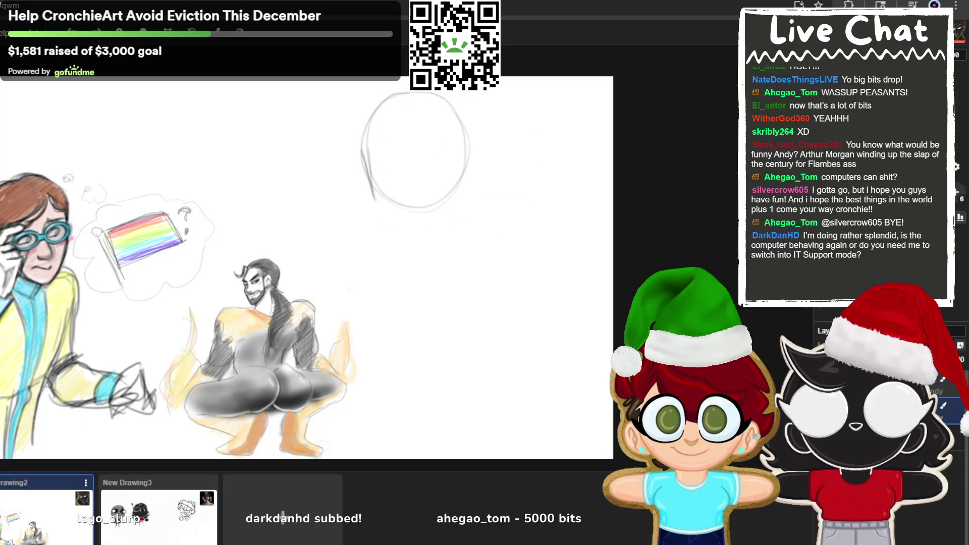
pyautogui.moveTo(367, 151); pyautogui.dragTo(390, 212)
pyautogui.moveTo(374, 176)
pyautogui.mouseDown()
pyautogui.moveTo(412, 227)
pyautogui.moveTo(448, 185)
pyautogui.moveTo(463, 147)
pyautogui.mouseUp()
pyautogui.moveTo(451, 191); pyautogui.dragTo(448, 204)
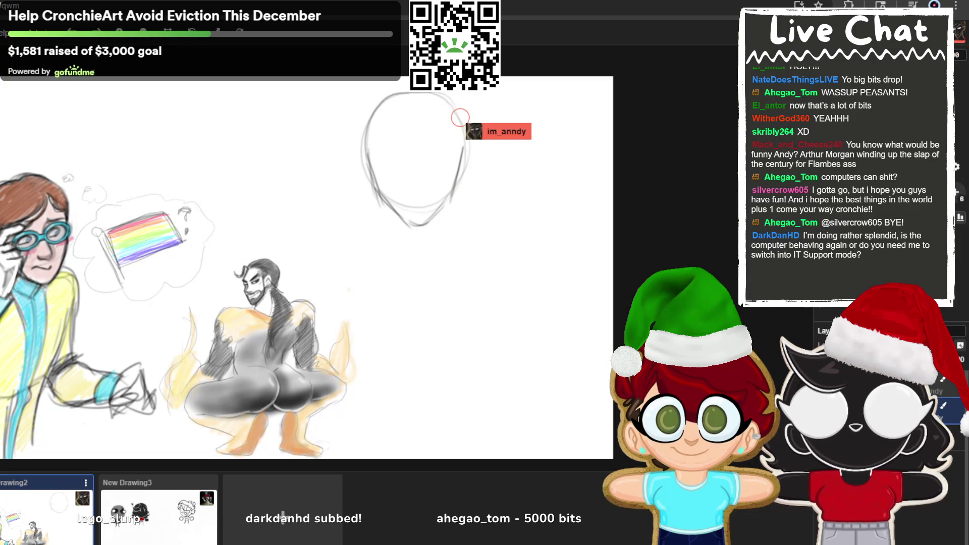
pyautogui.moveTo(376, 167); pyautogui.dragTo(454, 173)
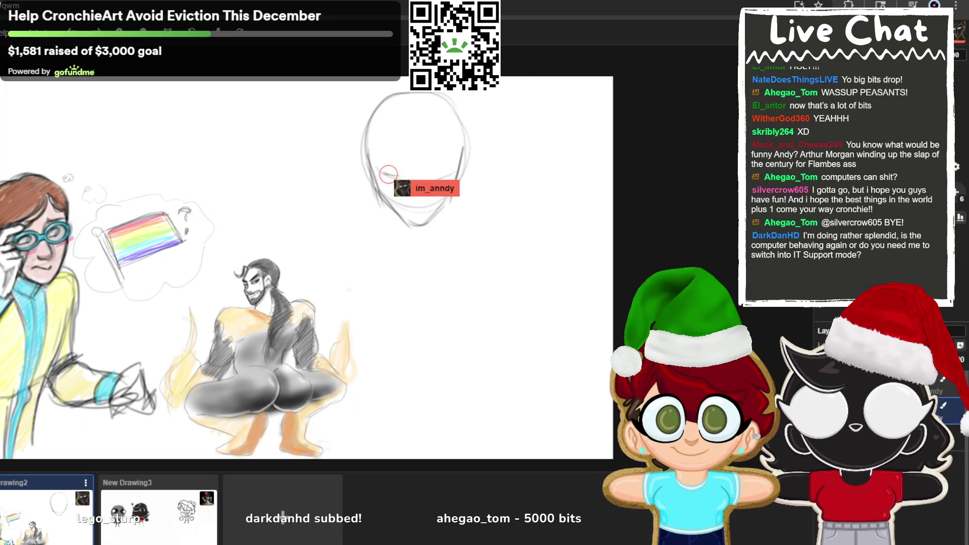
pyautogui.moveTo(382, 173); pyautogui.dragTo(397, 180)
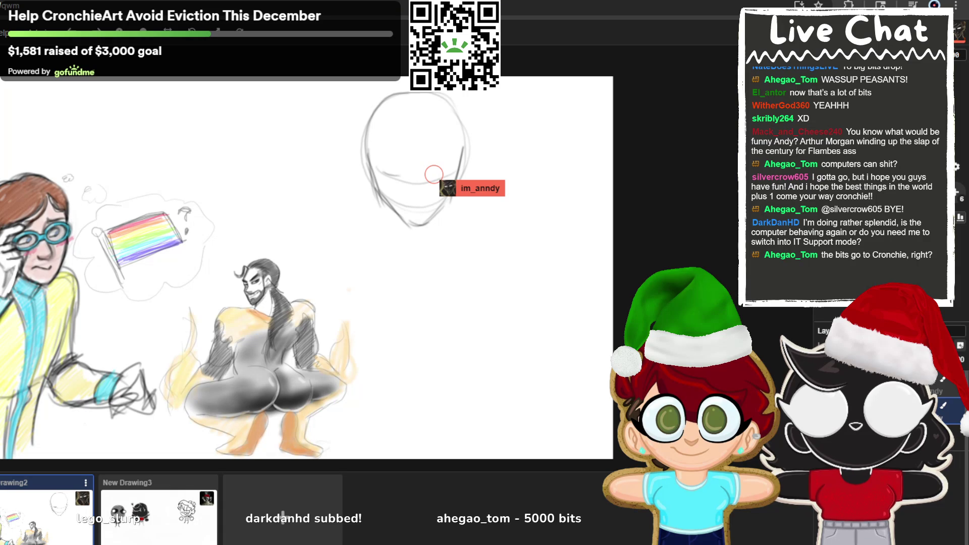
# Draw the left eye as an almond shape with upper and lower lids and a pupil
pyautogui.moveTo(382, 170)
pyautogui.mouseDown()
pyautogui.moveTo(407, 174)
pyautogui.moveTo(382, 177)
pyautogui.mouseUp()
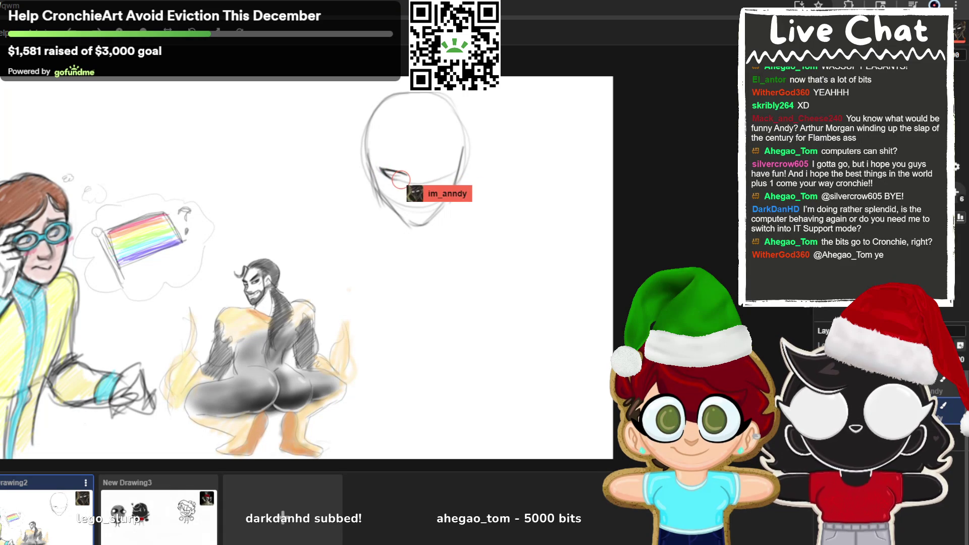
pyautogui.hotkey('ctrl', 'z')
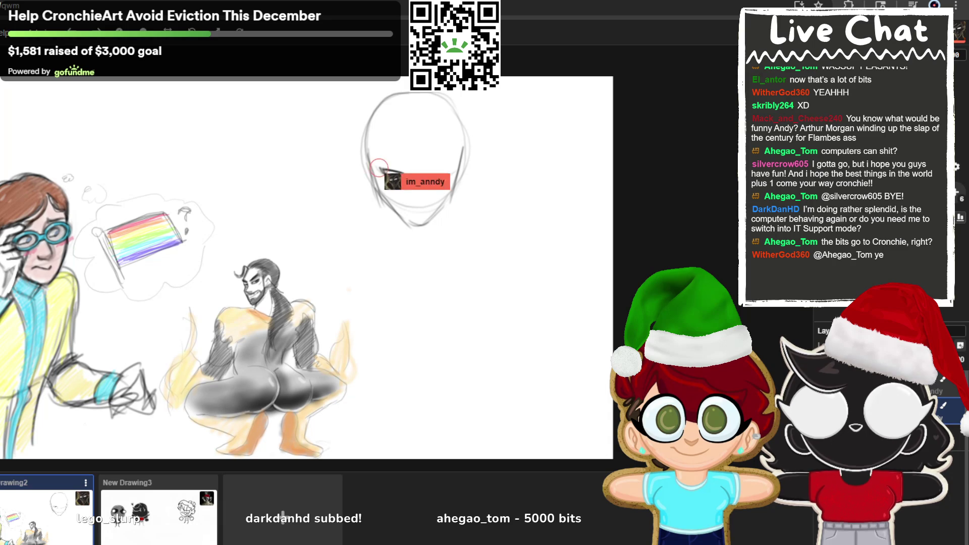
pyautogui.moveTo(383, 175); pyautogui.dragTo(403, 180)
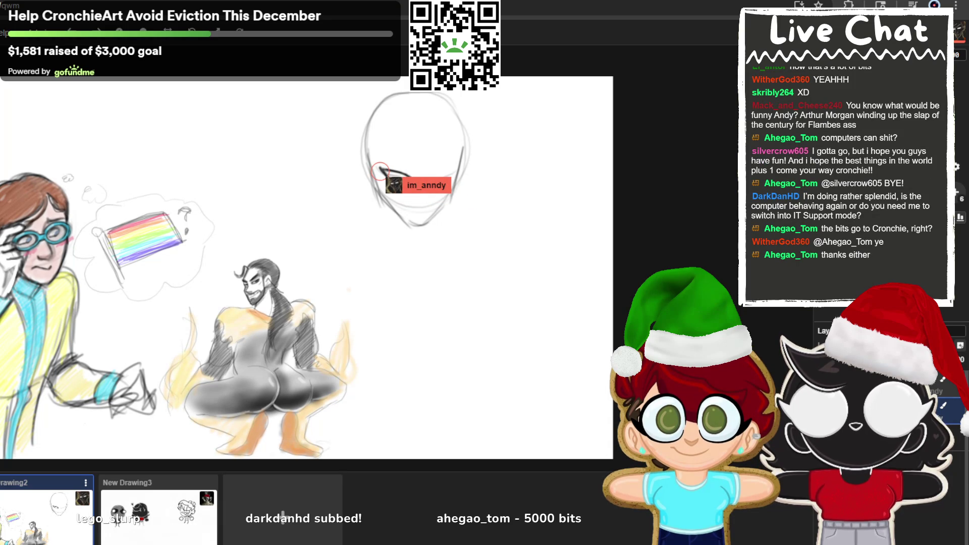
pyautogui.moveTo(380, 170); pyautogui.dragTo(412, 181)
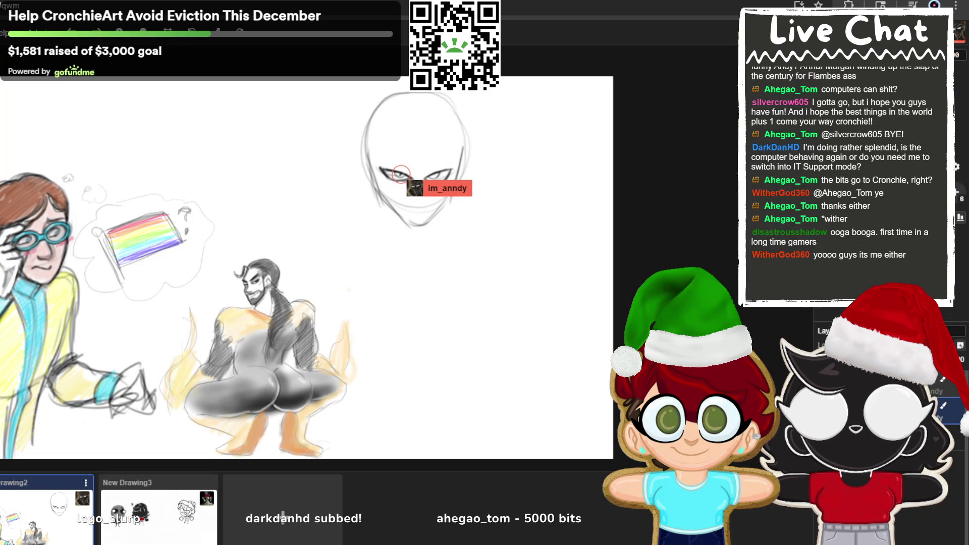
pyautogui.moveTo(395, 174); pyautogui.dragTo(402, 176)
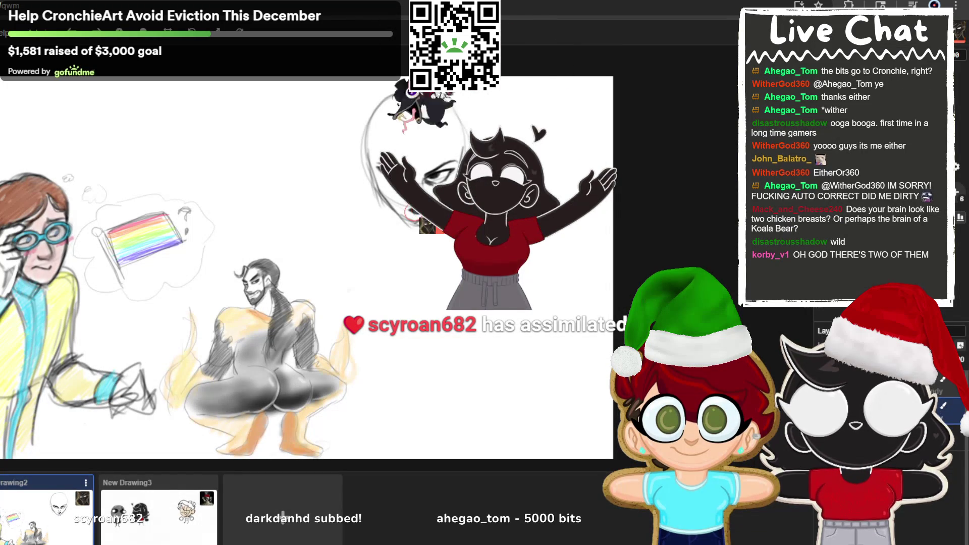
# Fill in the face sketch's lips in dark black
pyautogui.moveTo(419, 210); pyautogui.dragTo(411, 211)
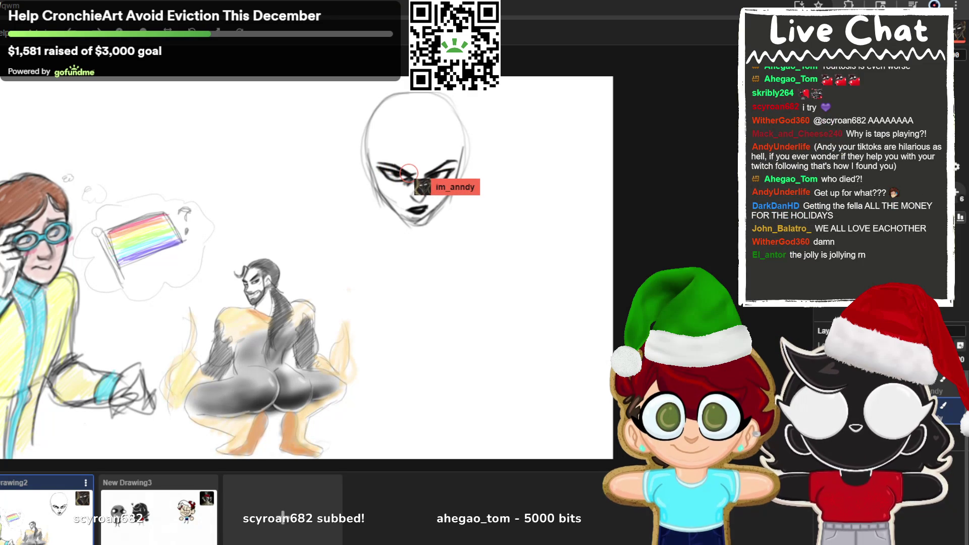
# Draw a hair stroke from the head top toward the left eye and a forehead hair part
pyautogui.moveTo(419, 98); pyautogui.dragTo(383, 168)
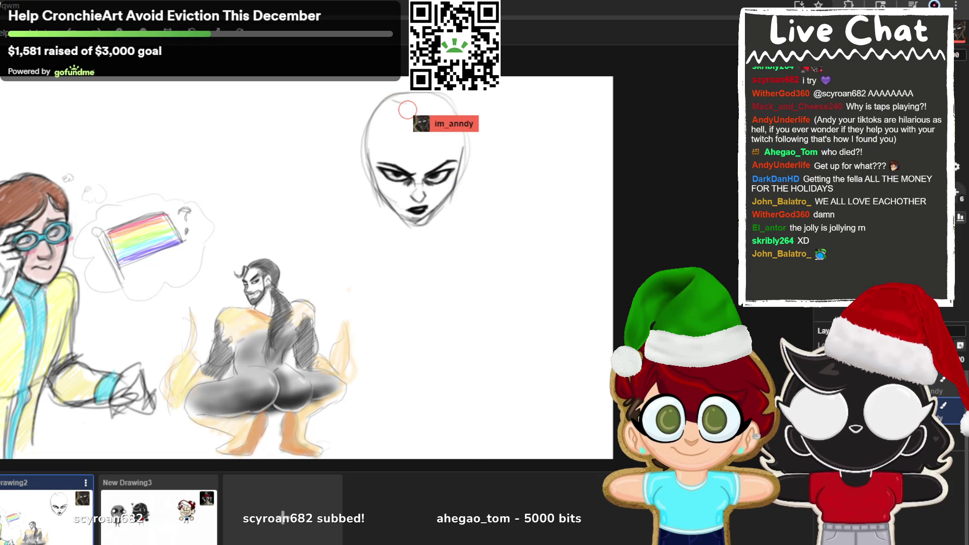
pyautogui.moveTo(400, 119); pyautogui.dragTo(416, 123)
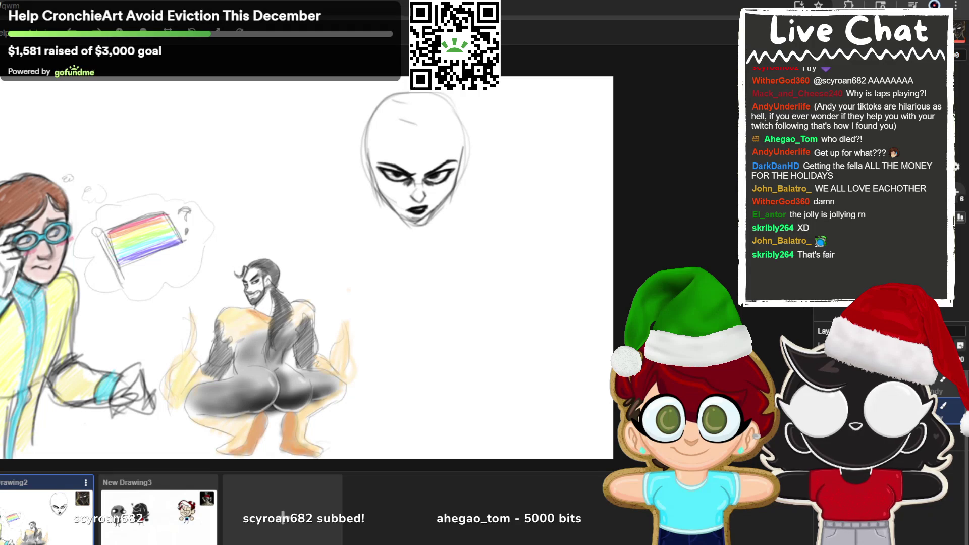
pyautogui.moveTo(399, 120); pyautogui.dragTo(430, 120)
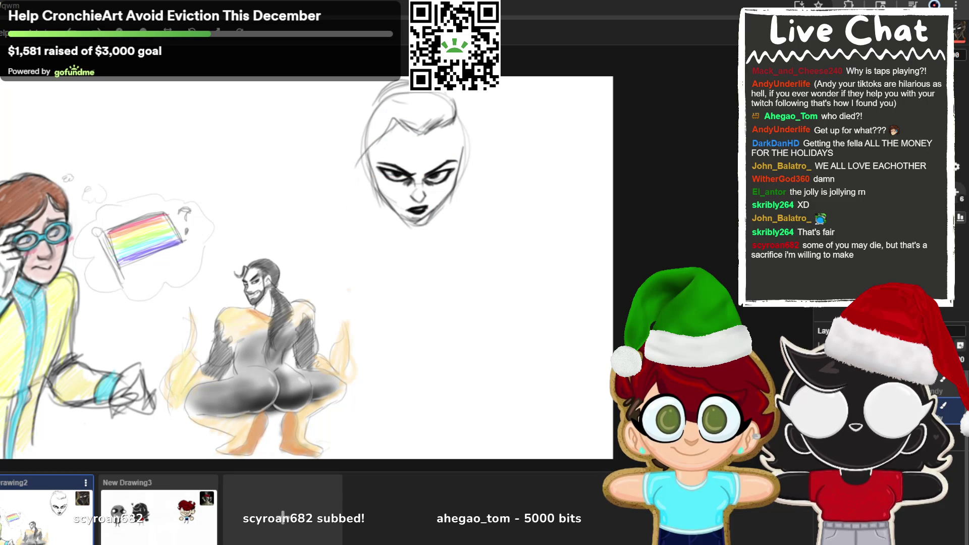
# Draw five long pencil strands down the left side of the head, framing the face past the jaw
pyautogui.moveTo(354, 183); pyautogui.dragTo(379, 222)
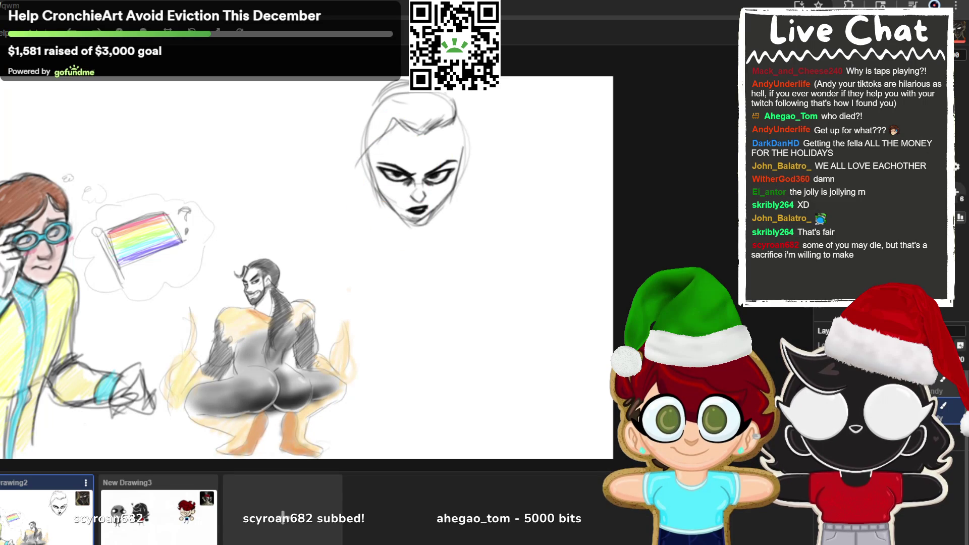
pyautogui.moveTo(371, 147)
pyautogui.mouseDown()
pyautogui.moveTo(364, 197)
pyautogui.moveTo(386, 249)
pyautogui.mouseUp()
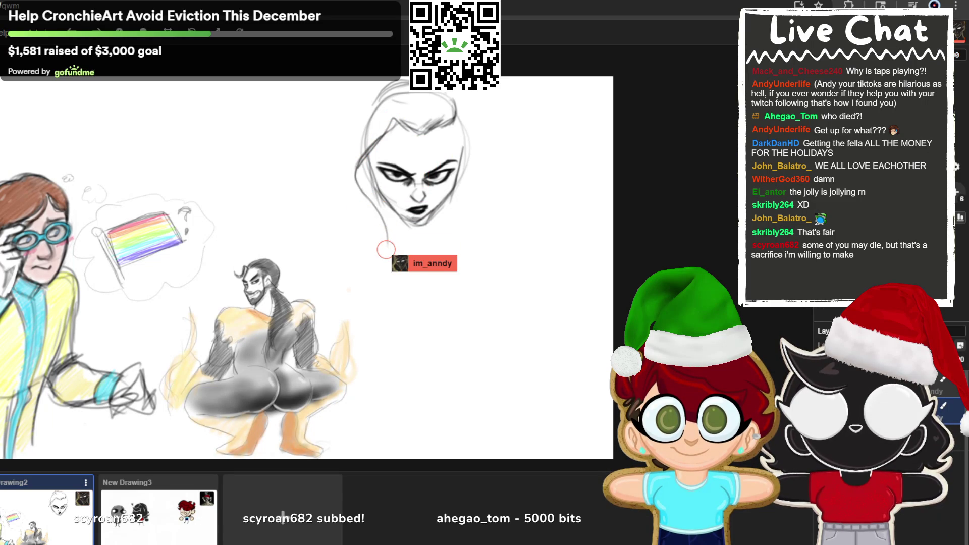
pyautogui.moveTo(397, 118); pyautogui.dragTo(366, 207)
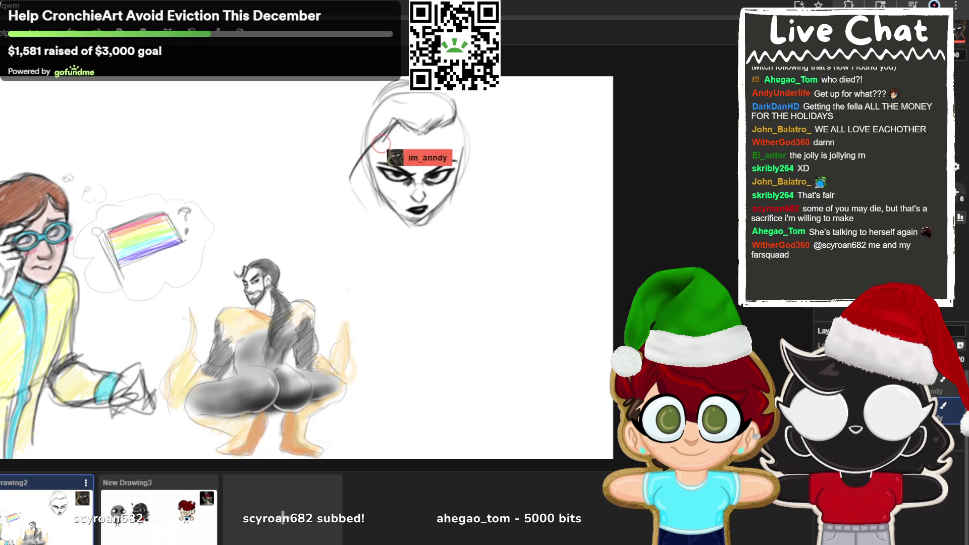
pyautogui.moveTo(371, 142)
pyautogui.mouseDown()
pyautogui.moveTo(391, 238)
pyautogui.moveTo(398, 202)
pyautogui.moveTo(416, 270)
pyautogui.mouseUp()
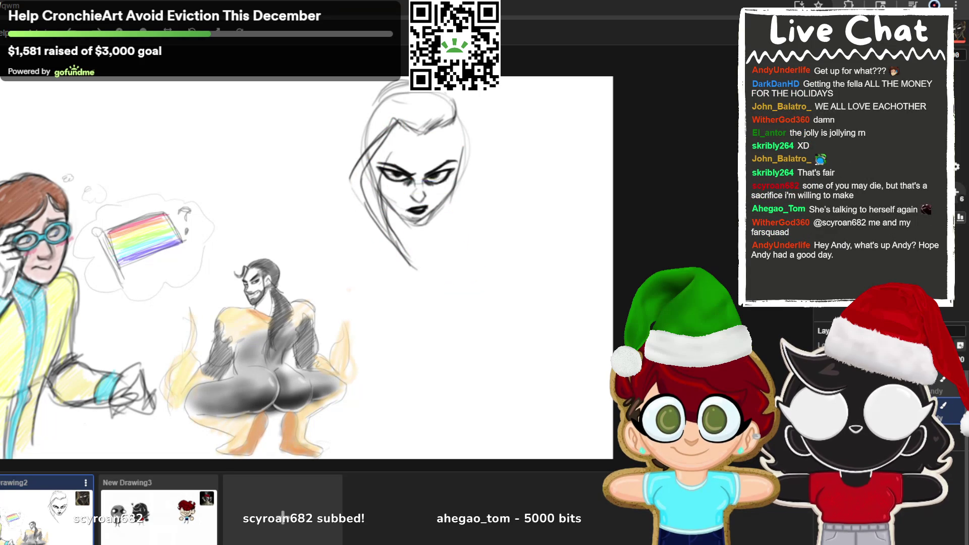
pyautogui.moveTo(388, 164)
pyautogui.mouseDown()
pyautogui.moveTo(376, 130)
pyautogui.moveTo(373, 223)
pyautogui.mouseUp()
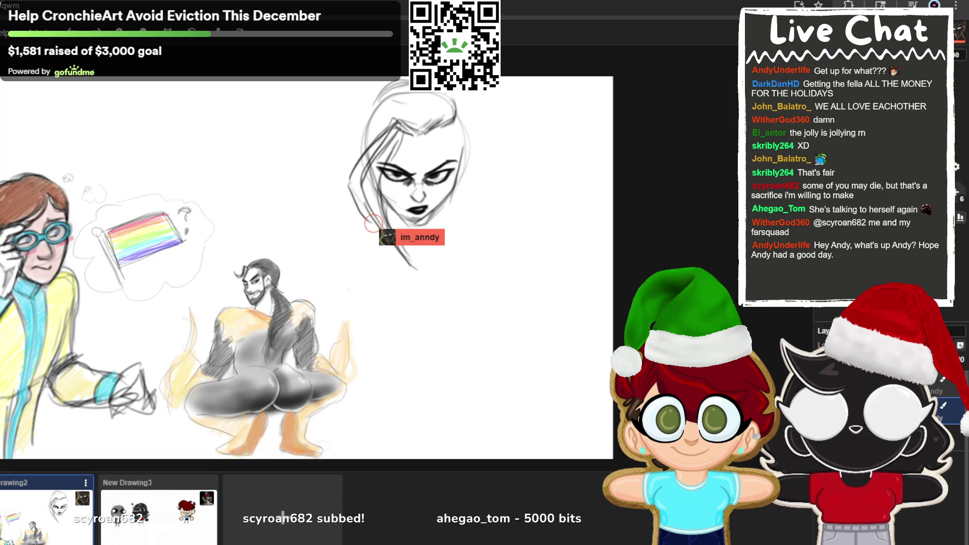
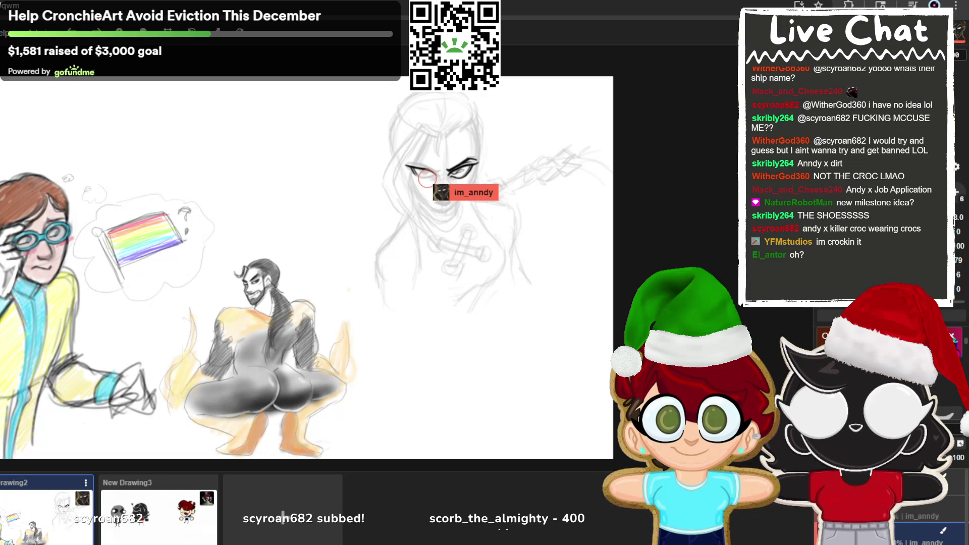
# Draw the lips in a short stroke just below the nose of the sketched face
pyautogui.moveTo(436, 202); pyautogui.dragTo(454, 201)
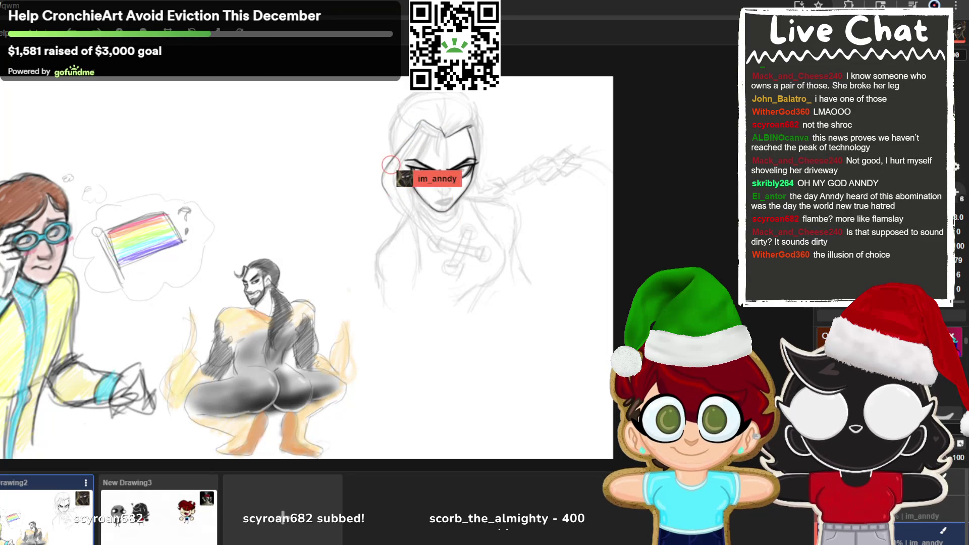
# Add chest cross marks, then extend the hair into the torso and sketch its left edge and waist curve
pyautogui.click(283, 518)
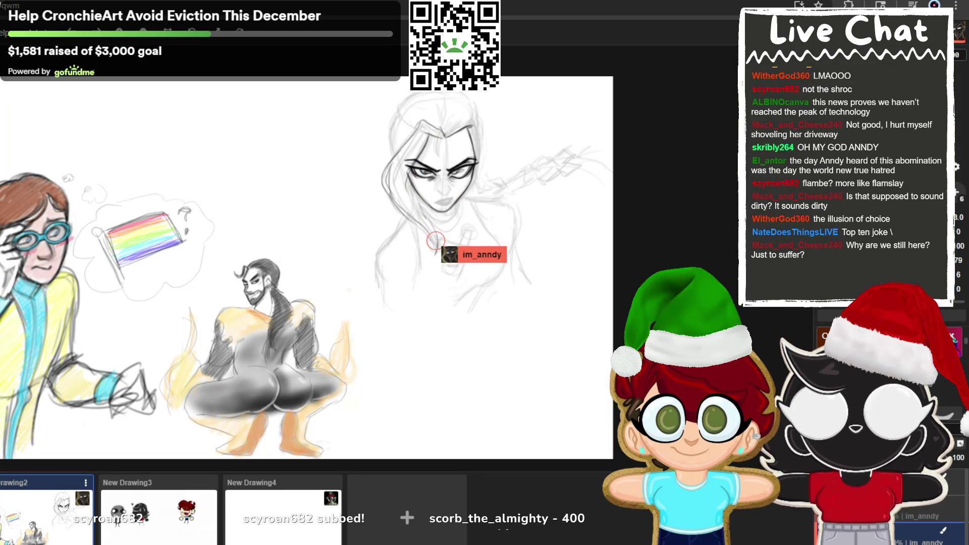
pyautogui.moveTo(456, 229); pyautogui.dragTo(431, 259)
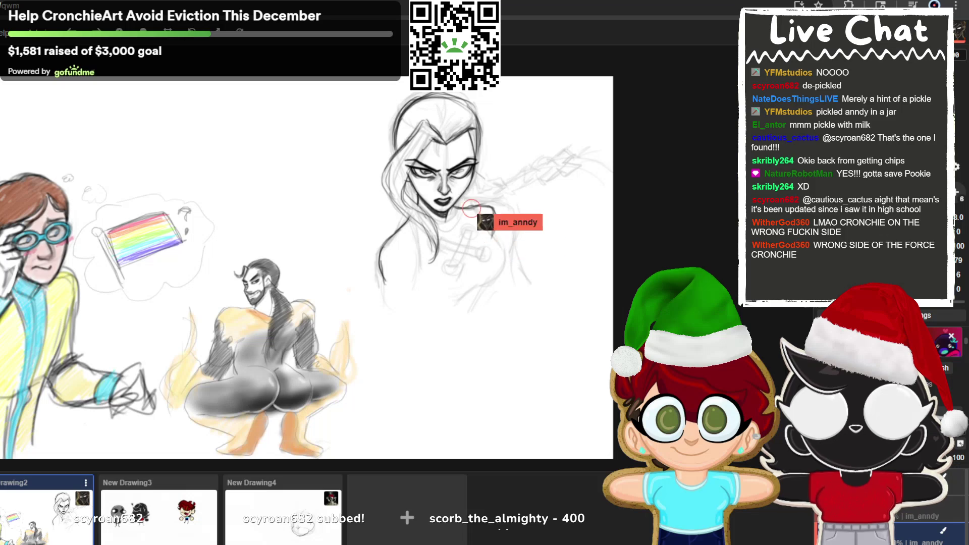
pyautogui.moveTo(383, 267); pyautogui.dragTo(384, 304)
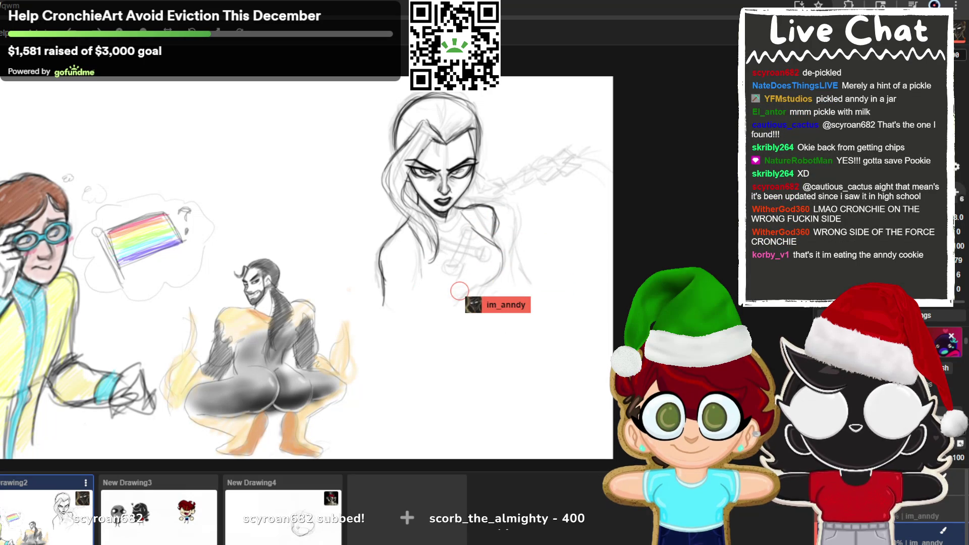
pyautogui.moveTo(427, 302); pyautogui.dragTo(469, 296)
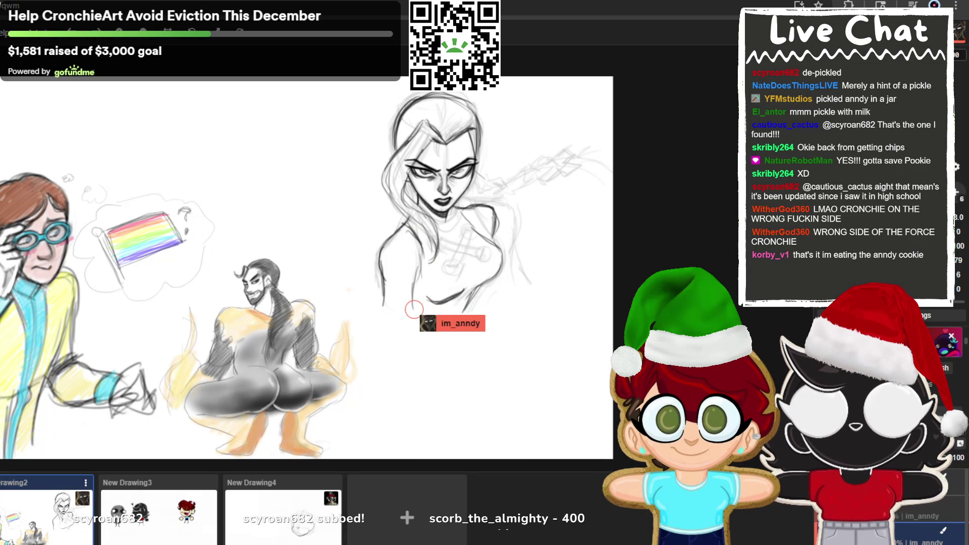
pyautogui.moveTo(416, 263); pyautogui.dragTo(419, 305)
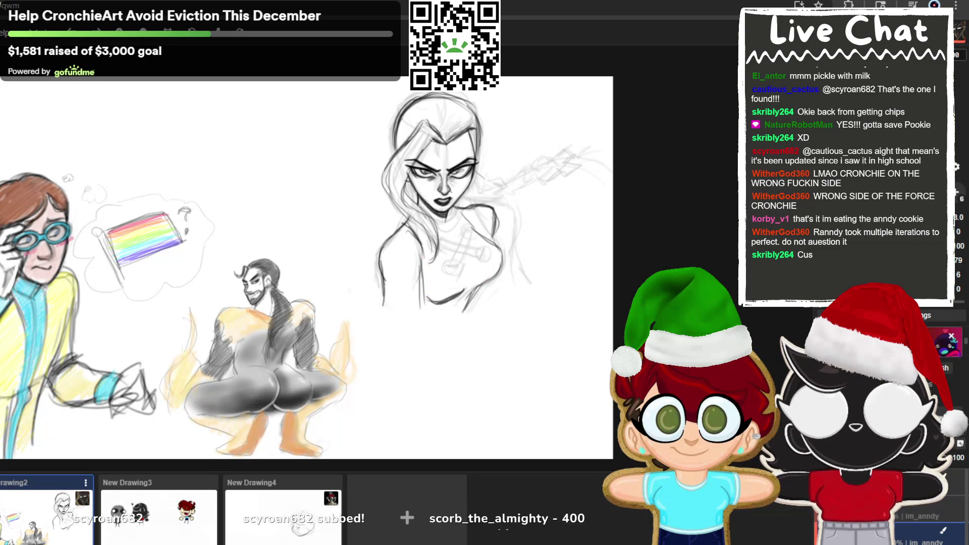
pyautogui.moveTo(388, 314)
pyautogui.mouseDown()
pyautogui.moveTo(385, 291)
pyautogui.moveTo(387, 313)
pyautogui.mouseUp()
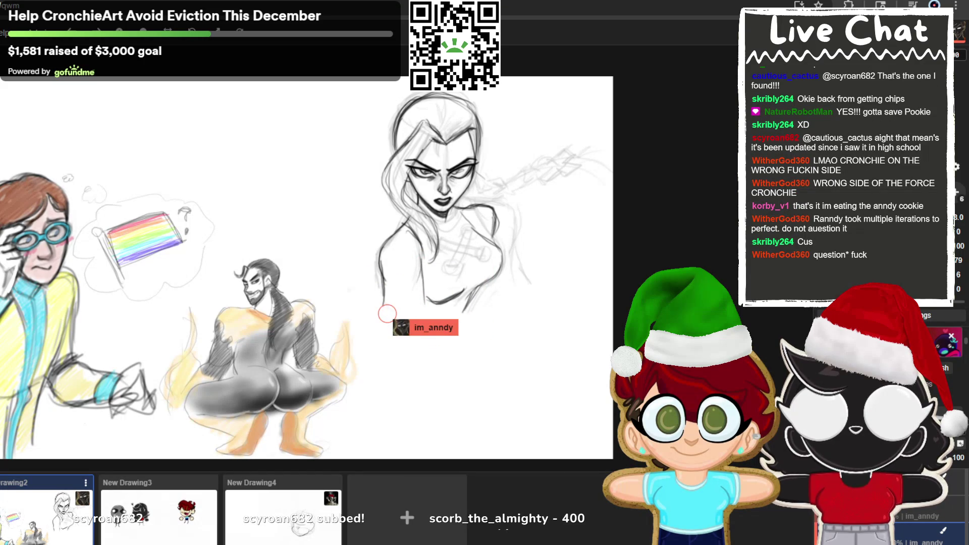
pyautogui.moveTo(413, 277); pyautogui.dragTo(417, 317)
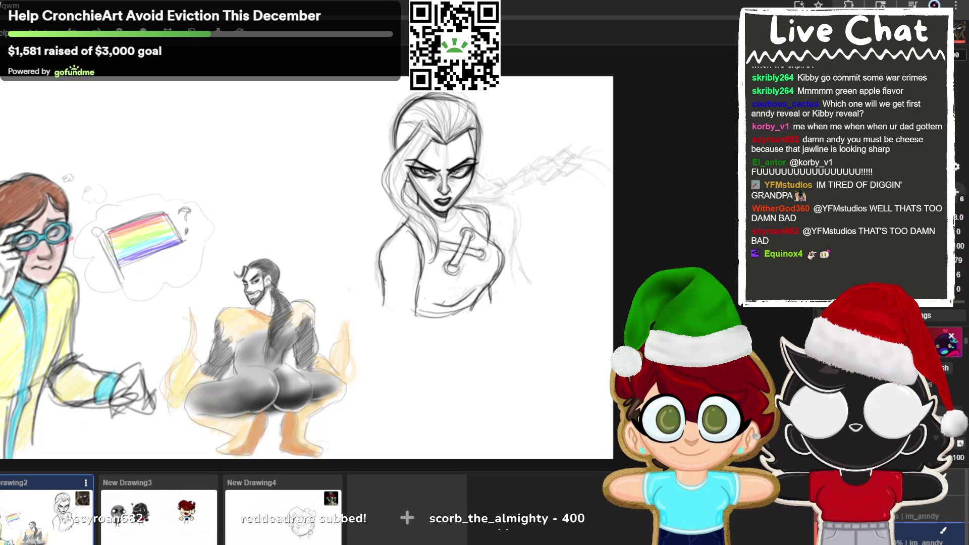
# Undo the stray pencil stroke beside the woman's left eye
pyautogui.hotkey('ctrl', 'z')
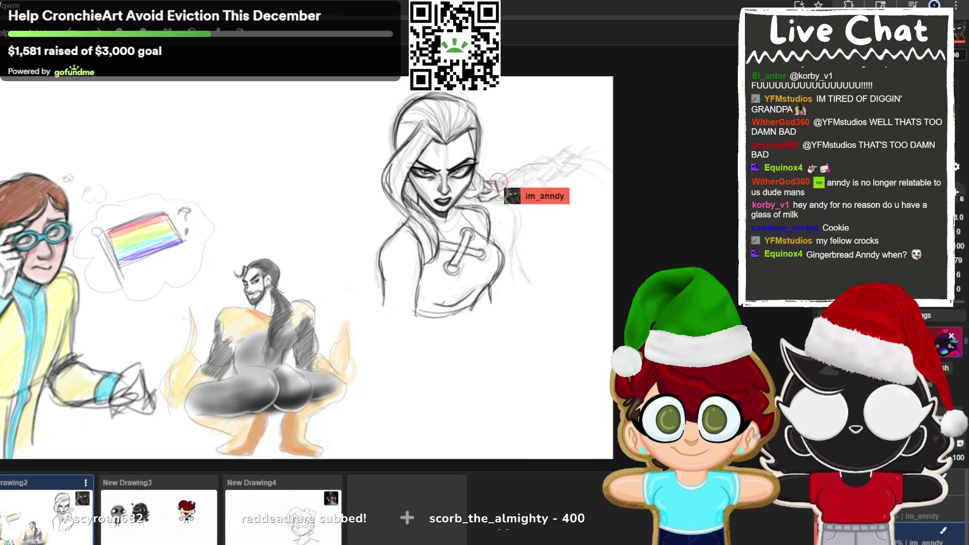
# Draw arm lines and the torso's right contour, undo a stray curve, and streak blue down the hair
pyautogui.moveTo(536, 157)
pyautogui.mouseDown()
pyautogui.moveTo(547, 196)
pyautogui.moveTo(560, 193)
pyautogui.moveTo(545, 184)
pyautogui.moveTo(611, 164)
pyautogui.mouseUp()
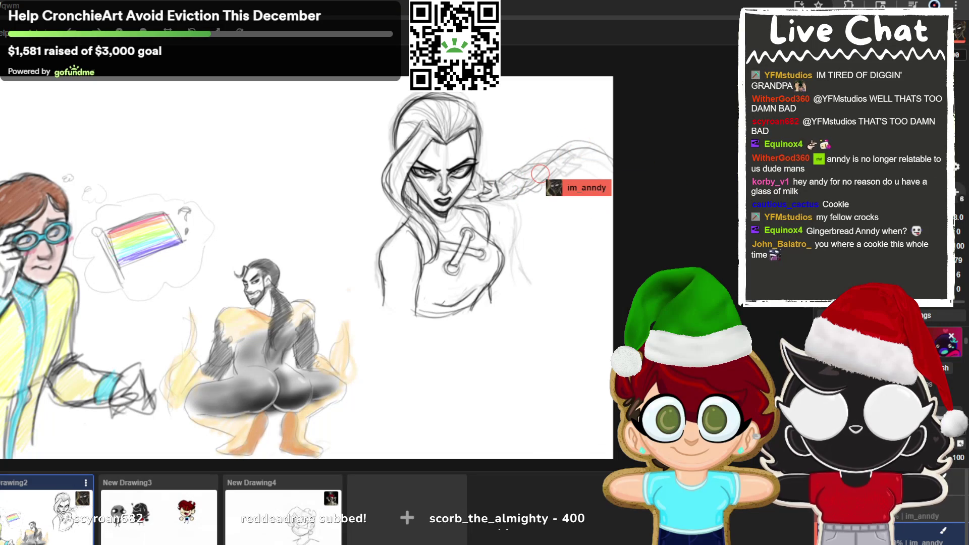
pyautogui.moveTo(387, 157); pyautogui.dragTo(347, 293)
pyautogui.hotkey('ctrl', 'z')
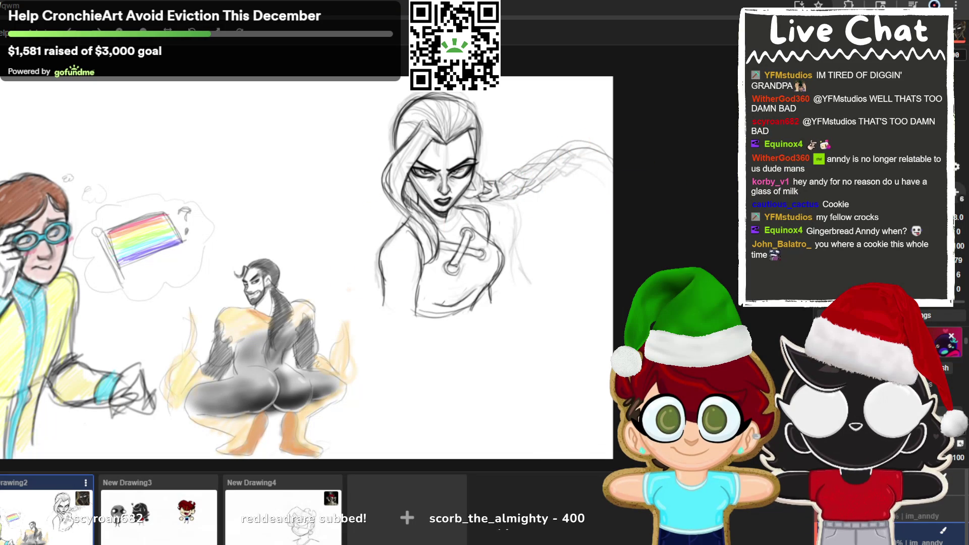
pyautogui.moveTo(482, 233); pyautogui.dragTo(608, 207)
pyautogui.moveTo(506, 226); pyautogui.dragTo(576, 209)
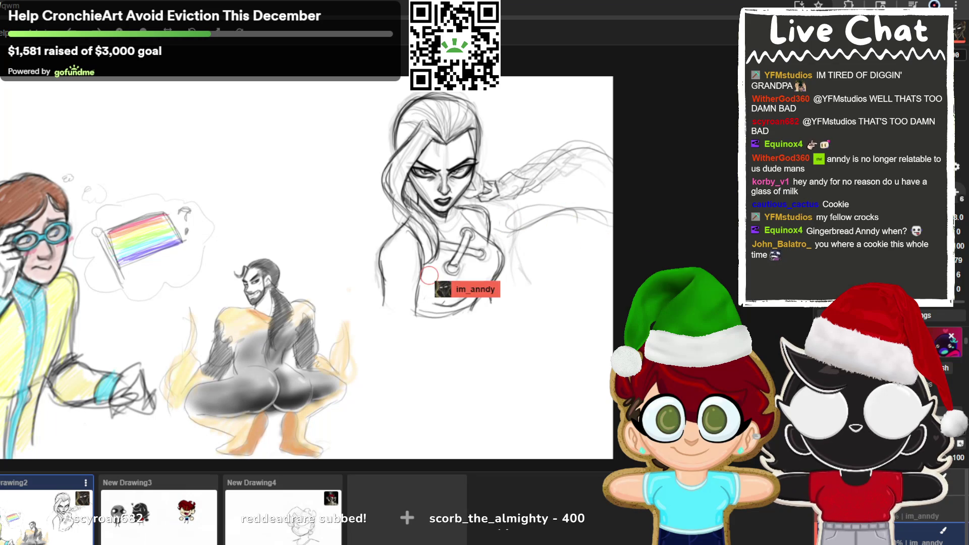
pyautogui.moveTo(506, 263); pyautogui.dragTo(483, 290)
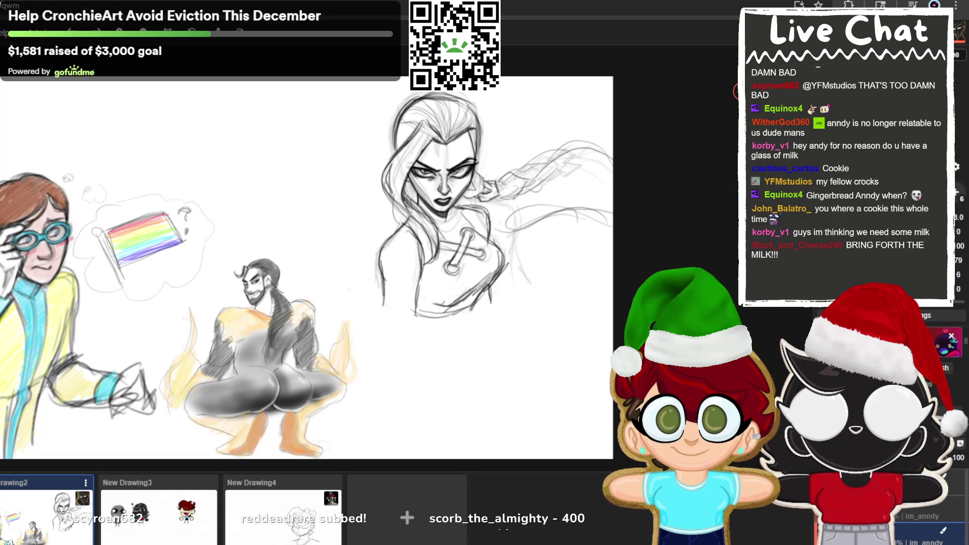
pyautogui.moveTo(414, 107)
pyautogui.mouseDown()
pyautogui.moveTo(399, 152)
pyautogui.moveTo(431, 117)
pyautogui.moveTo(414, 117)
pyautogui.moveTo(399, 152)
pyautogui.moveTo(404, 167)
pyautogui.moveTo(426, 130)
pyautogui.moveTo(427, 245)
pyautogui.moveTo(404, 202)
pyautogui.mouseUp()
# Undo the first blue strokes and repaint the hair's crown and flowing strands blue
pyautogui.hotkey('ctrl', 'z')
pyautogui.hotkey('ctrl', 'z')
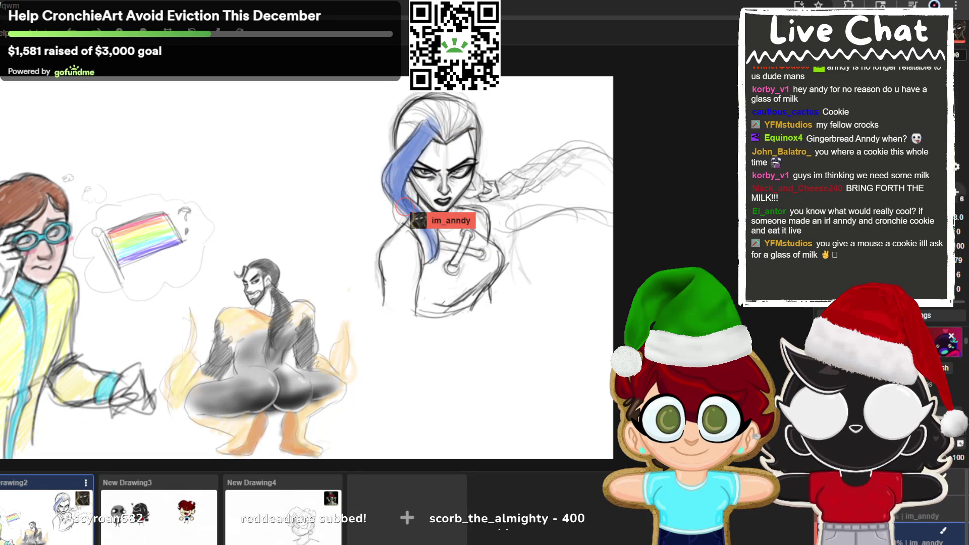
pyautogui.moveTo(414, 116)
pyautogui.mouseDown()
pyautogui.moveTo(434, 92)
pyautogui.moveTo(439, 101)
pyautogui.moveTo(422, 127)
pyautogui.moveTo(467, 107)
pyautogui.moveTo(445, 106)
pyautogui.moveTo(457, 146)
pyautogui.moveTo(469, 114)
pyautogui.moveTo(474, 151)
pyautogui.moveTo(436, 98)
pyautogui.moveTo(458, 124)
pyautogui.moveTo(476, 192)
pyautogui.moveTo(467, 192)
pyautogui.moveTo(582, 154)
pyautogui.moveTo(509, 180)
pyautogui.mouseUp()
pyautogui.moveTo(507, 224)
pyautogui.mouseDown()
pyautogui.moveTo(582, 205)
pyautogui.moveTo(516, 222)
pyautogui.mouseUp()
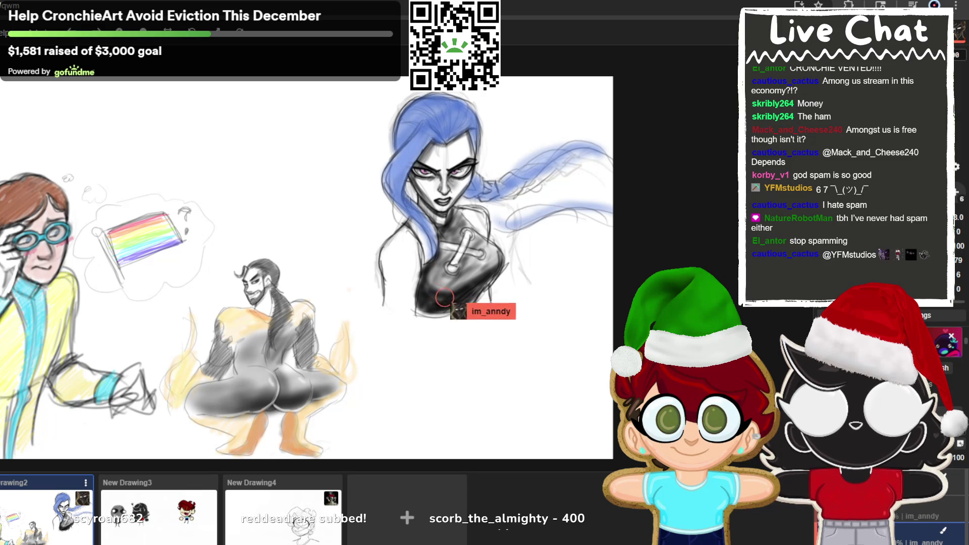
# Shade the woman's lower torso a darker black
pyautogui.moveTo(420, 293)
pyautogui.mouseDown()
pyautogui.moveTo(450, 302)
pyautogui.moveTo(444, 316)
pyautogui.moveTo(469, 295)
pyautogui.mouseUp()
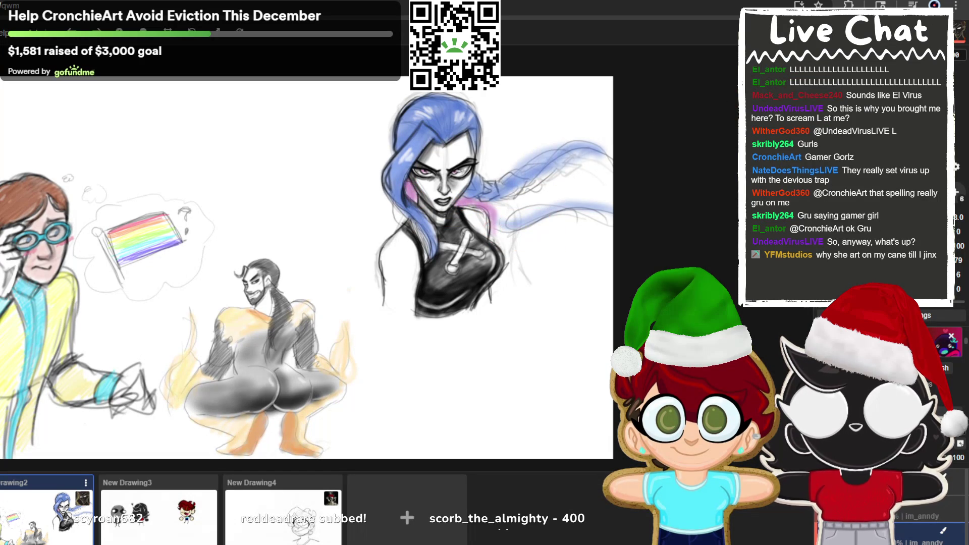
pyautogui.moveTo(463, 202)
pyautogui.mouseDown()
pyautogui.moveTo(550, 198)
pyautogui.moveTo(505, 211)
pyautogui.moveTo(483, 172)
pyautogui.moveTo(512, 168)
pyautogui.moveTo(503, 173)
pyautogui.moveTo(484, 121)
pyautogui.mouseUp()
# Airbrush pink glow along the left side and edge of the blue hair, then switch to New Drawing5
pyautogui.moveTo(409, 202)
pyautogui.mouseDown()
pyautogui.moveTo(376, 249)
pyautogui.moveTo(385, 308)
pyautogui.mouseUp()
pyautogui.moveTo(381, 171)
pyautogui.mouseDown()
pyautogui.moveTo(378, 183)
pyautogui.moveTo(389, 136)
pyautogui.moveTo(418, 99)
pyautogui.moveTo(441, 96)
pyautogui.moveTo(409, 96)
pyautogui.moveTo(463, 97)
pyautogui.mouseUp()
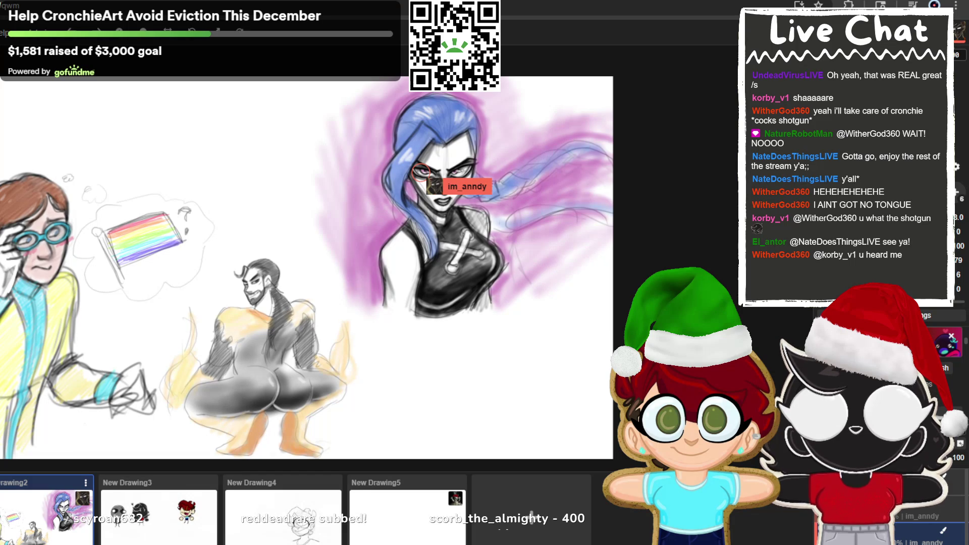
pyautogui.click(415, 536)
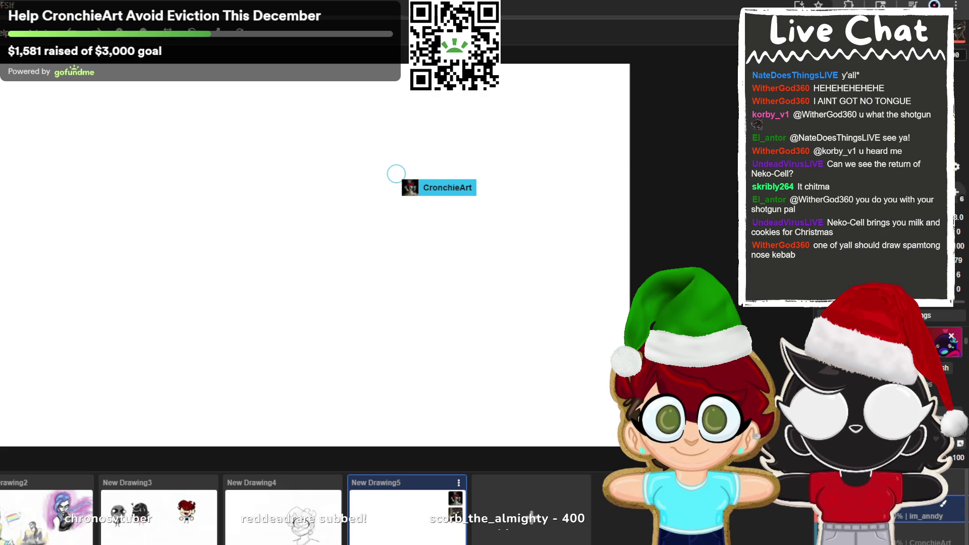
pyautogui.moveTo(41, 180); pyautogui.dragTo(21, 212)
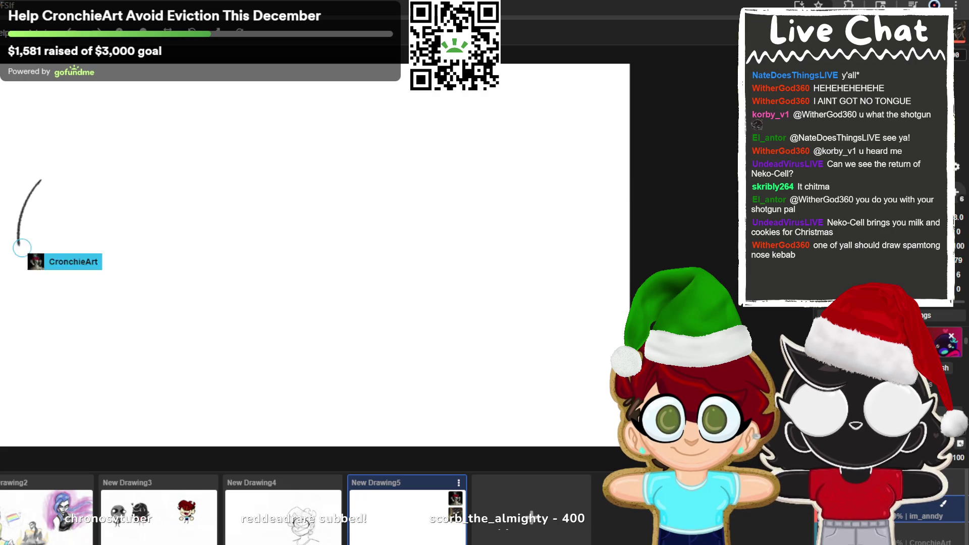
pyautogui.hotkey('ctrl', 'z')
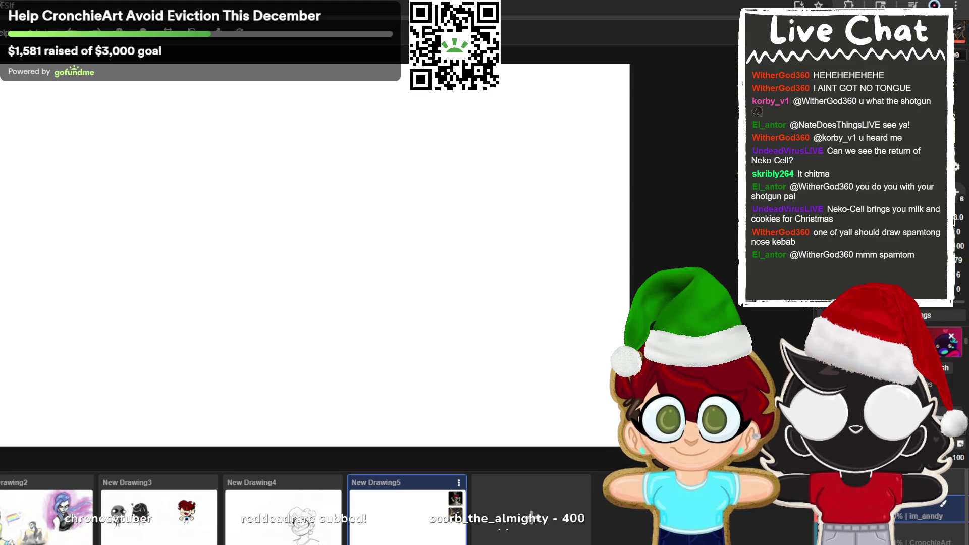
pyautogui.moveTo(124, 159); pyautogui.dragTo(94, 207)
pyautogui.moveTo(121, 204)
pyautogui.mouseDown()
pyautogui.moveTo(122, 278)
pyautogui.moveTo(121, 142)
pyautogui.mouseUp()
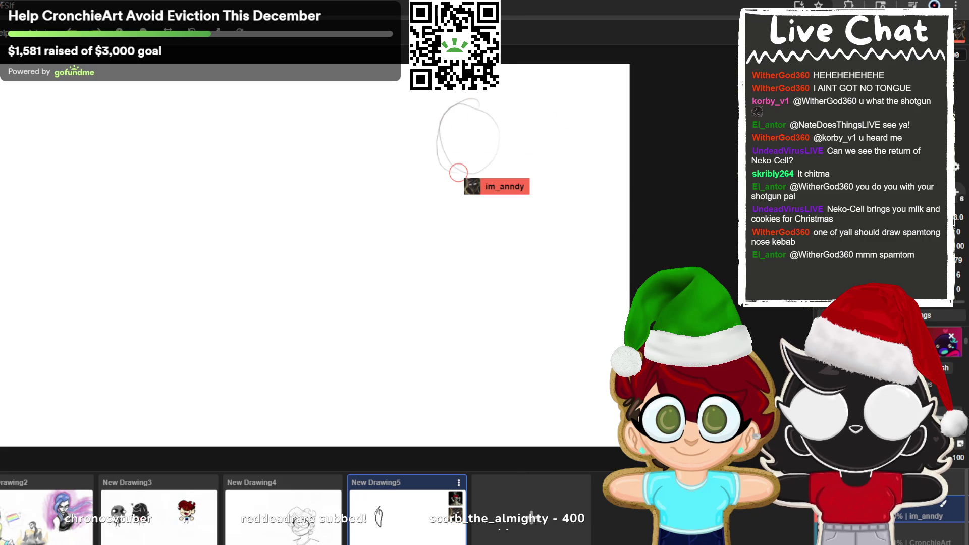
pyautogui.moveTo(97, 132)
pyautogui.mouseDown()
pyautogui.moveTo(130, 199)
pyautogui.moveTo(114, 166)
pyautogui.mouseUp()
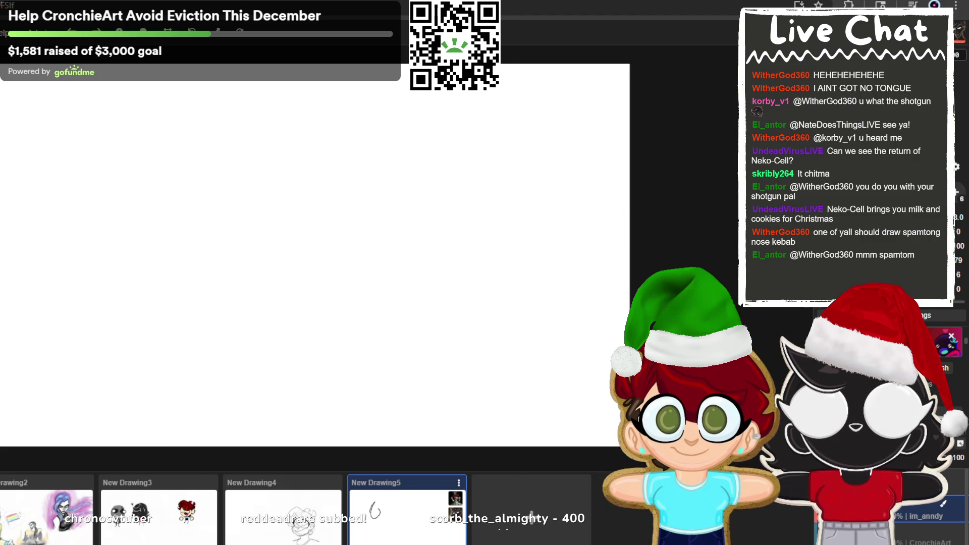
pyautogui.moveTo(86, 135)
pyautogui.mouseDown()
pyautogui.moveTo(71, 247)
pyautogui.moveTo(123, 125)
pyautogui.mouseUp()
pyautogui.hotkey('ctrl', 'z')
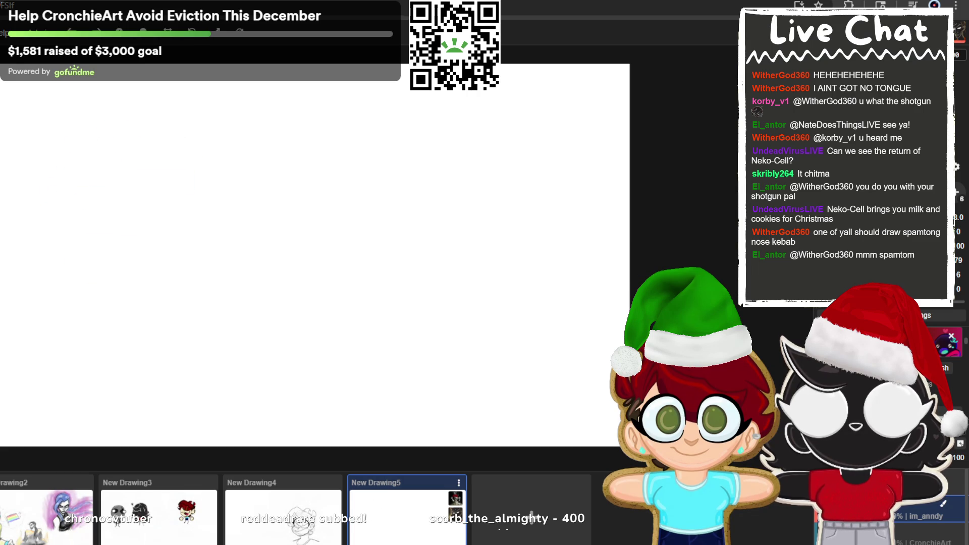
pyautogui.moveTo(21, 210)
pyautogui.mouseDown()
pyautogui.moveTo(82, 172)
pyautogui.moveTo(31, 260)
pyautogui.mouseUp()
pyautogui.hotkey('ctrl', 'z')
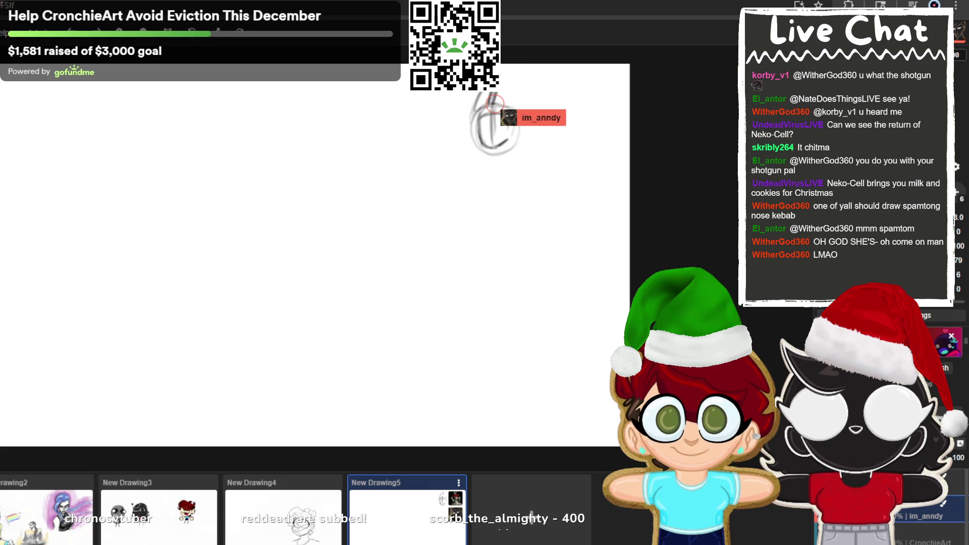
pyautogui.moveTo(124, 120)
pyautogui.mouseDown()
pyautogui.moveTo(80, 187)
pyautogui.moveTo(107, 223)
pyautogui.mouseUp()
# Sketch trial curves and a double-circle head, then undo the diagonal stroke and both circles
pyautogui.moveTo(147, 126); pyautogui.dragTo(135, 220)
pyautogui.moveTo(179, 115); pyautogui.dragTo(180, 152)
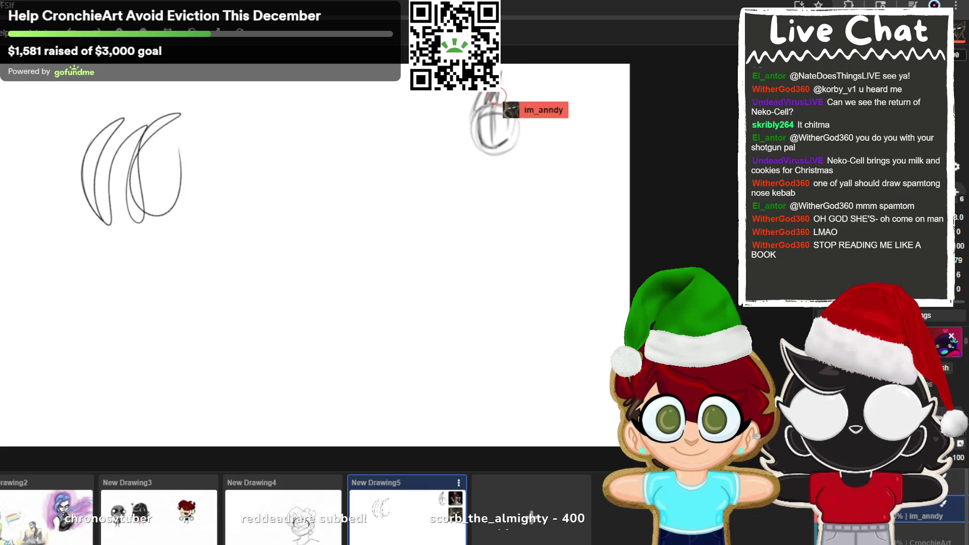
pyautogui.press('Delete')
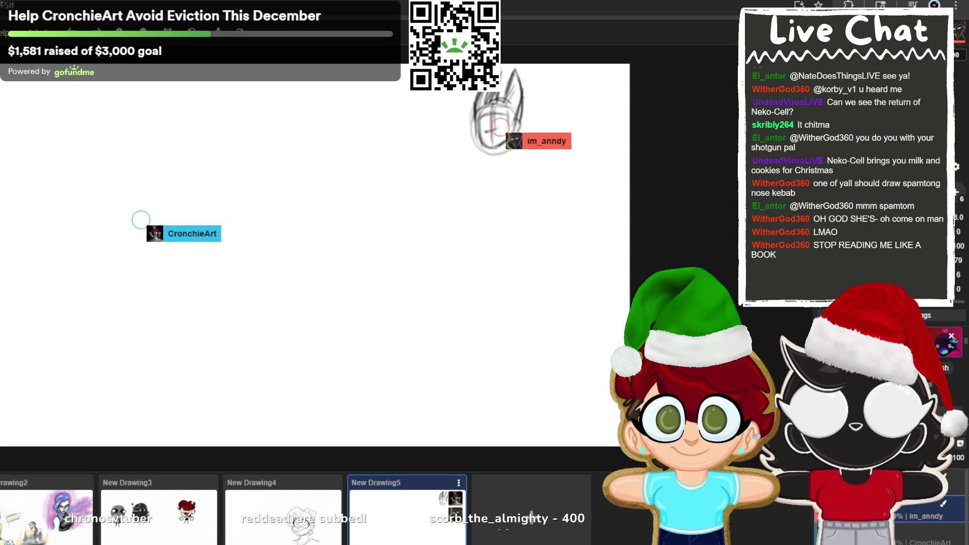
pyautogui.moveTo(73, 153)
pyautogui.mouseDown()
pyautogui.moveTo(113, 136)
pyautogui.moveTo(106, 155)
pyautogui.moveTo(73, 151)
pyautogui.mouseUp()
pyautogui.moveTo(116, 101); pyautogui.dragTo(136, 67)
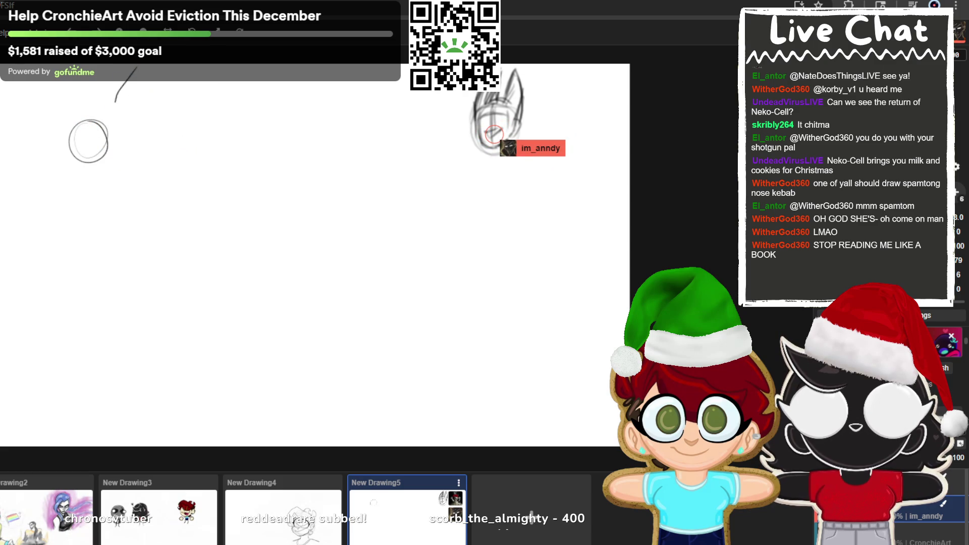
pyautogui.hotkey('ctrl', 'z')
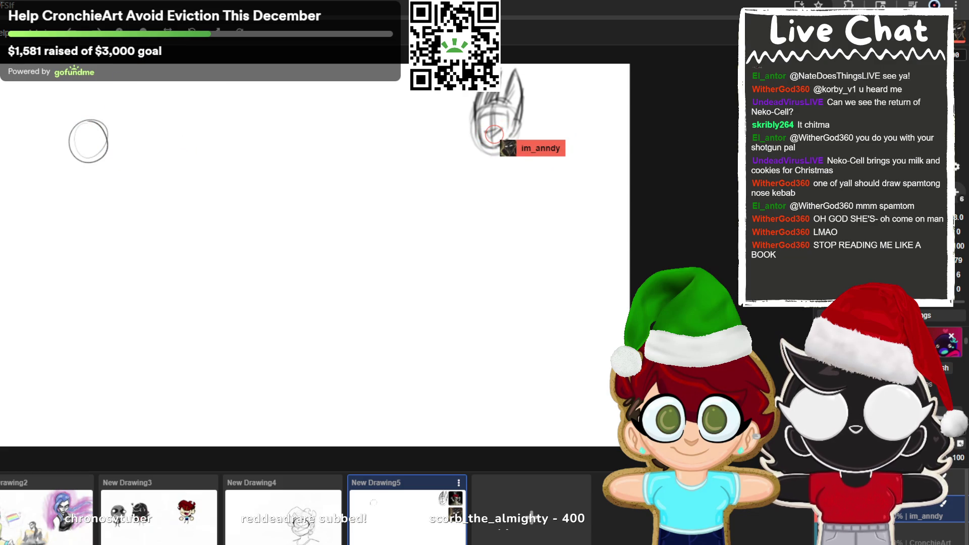
pyautogui.hotkey('ctrl', 'z')
# Redraw the head as a single circle, undoing the rejected oval attempts
pyautogui.moveTo(70, 141)
pyautogui.mouseDown()
pyautogui.moveTo(103, 124)
pyautogui.moveTo(91, 160)
pyautogui.mouseUp()
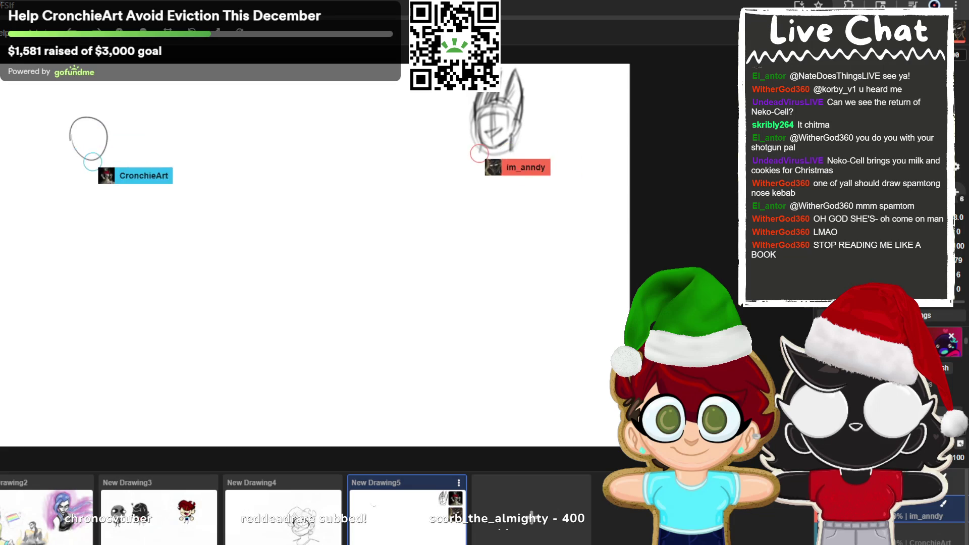
pyautogui.hotkey('ctrl', 'z')
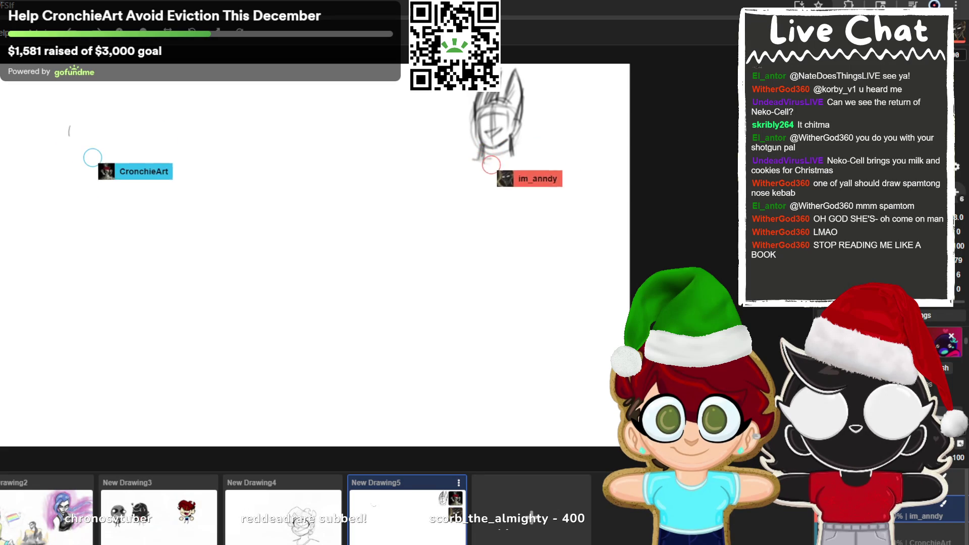
pyautogui.moveTo(85, 126)
pyautogui.mouseDown()
pyautogui.moveTo(103, 150)
pyautogui.moveTo(70, 119)
pyautogui.moveTo(80, 116)
pyautogui.mouseUp()
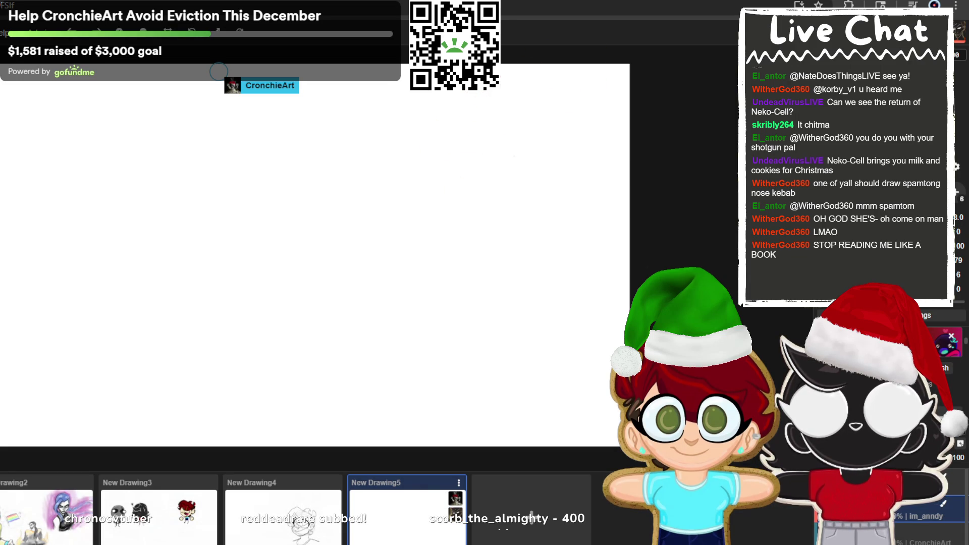
pyautogui.moveTo(123, 132)
pyautogui.mouseDown()
pyautogui.moveTo(175, 173)
pyautogui.moveTo(133, 192)
pyautogui.moveTo(129, 124)
pyautogui.moveTo(181, 161)
pyautogui.moveTo(130, 155)
pyautogui.moveTo(155, 119)
pyautogui.moveTo(192, 160)
pyautogui.moveTo(157, 180)
pyautogui.moveTo(173, 132)
pyautogui.moveTo(172, 362)
pyautogui.mouseUp()
pyautogui.hotkey('ctrl', 'z')
pyautogui.hotkey('ctrl', 'z')
pyautogui.hotkey('ctrl', 'z')
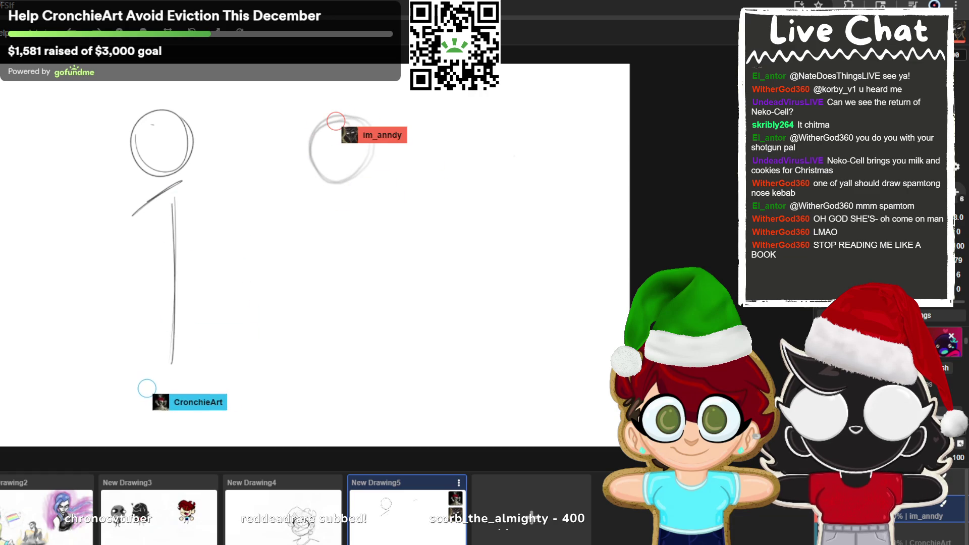
# Draw the body line and diagonal second leg, remove the outer oval, and add crossing face guidelines
pyautogui.moveTo(150, 331); pyautogui.dragTo(144, 398)
pyautogui.moveTo(201, 384); pyautogui.dragTo(236, 414)
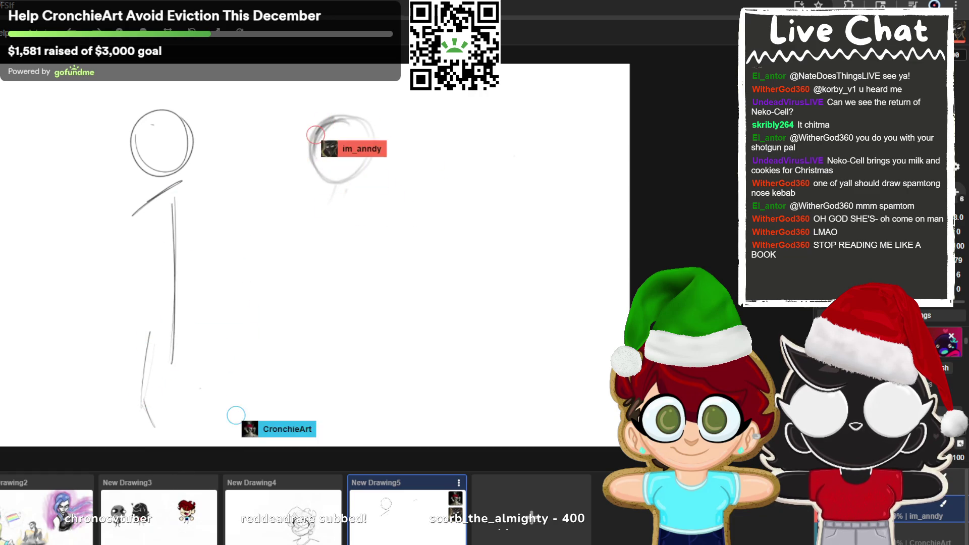
pyautogui.moveTo(199, 378); pyautogui.dragTo(196, 301)
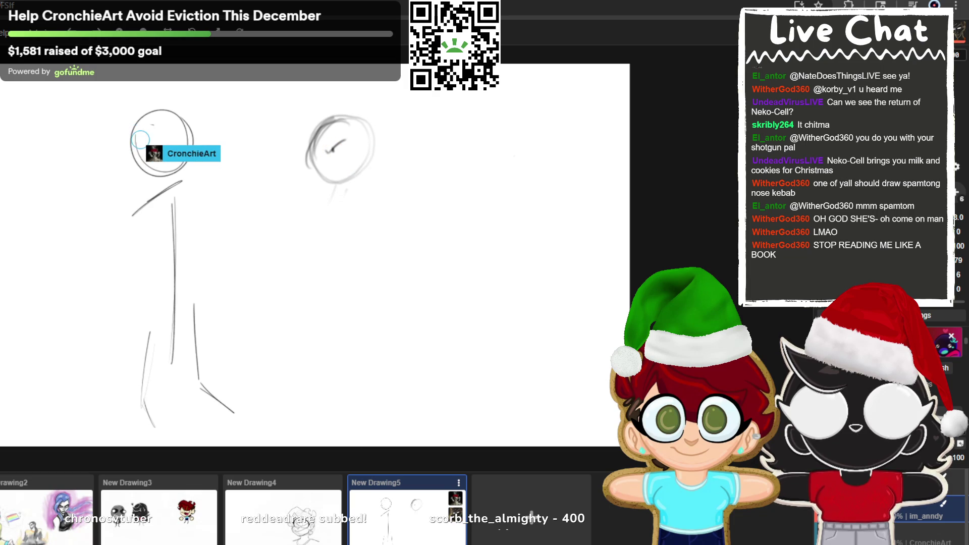
pyautogui.hotkey('ctrl', 'z')
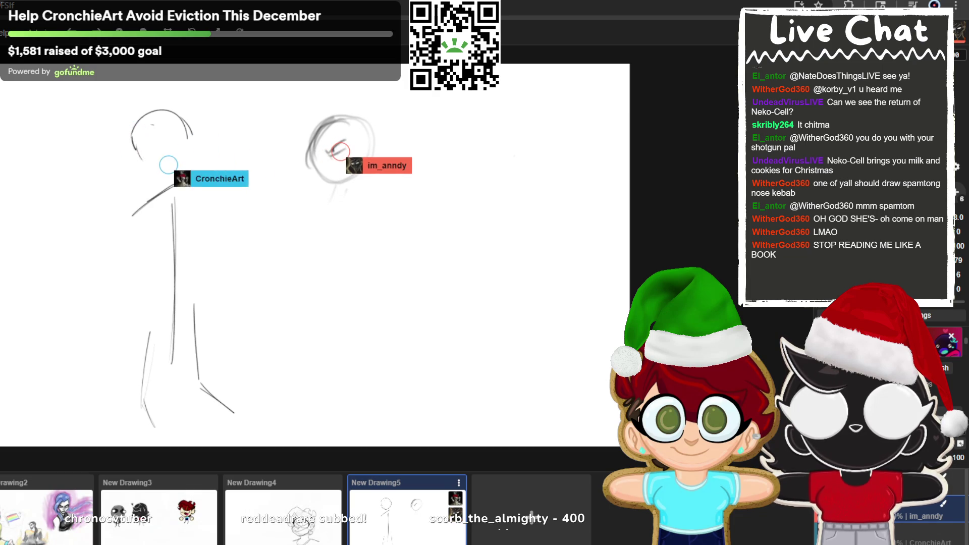
pyautogui.moveTo(177, 165)
pyautogui.mouseDown()
pyautogui.moveTo(164, 105)
pyautogui.moveTo(192, 141)
pyautogui.mouseUp()
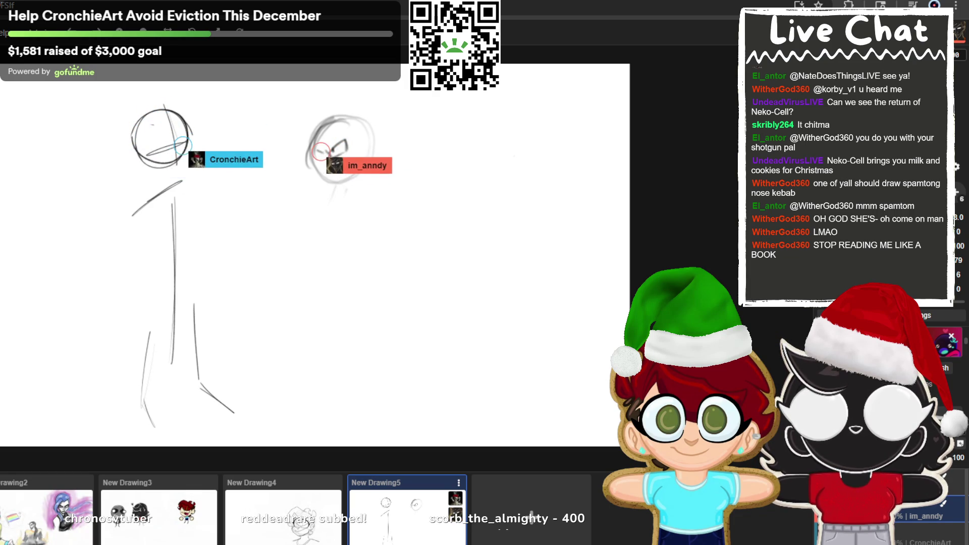
pyautogui.moveTo(135, 157); pyautogui.dragTo(142, 147)
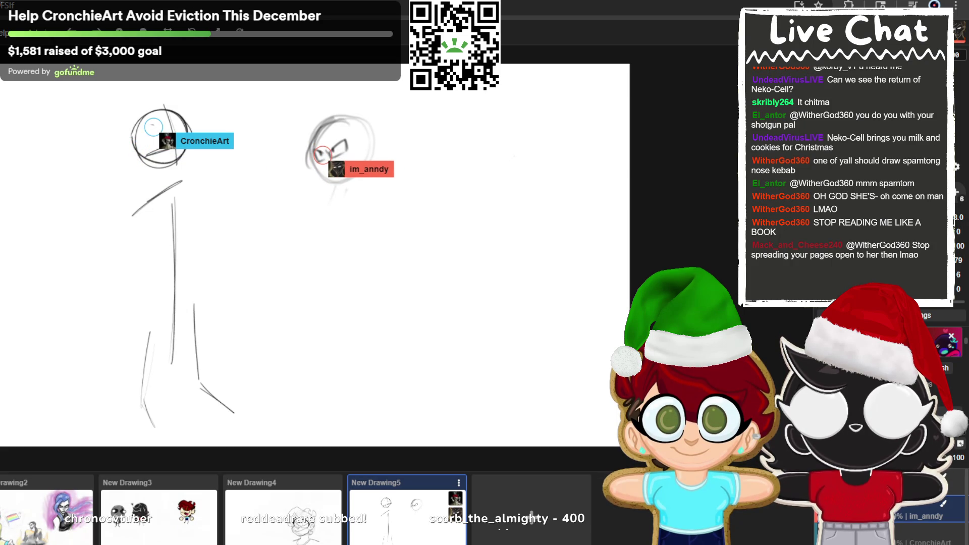
pyautogui.moveTo(192, 141); pyautogui.dragTo(144, 156)
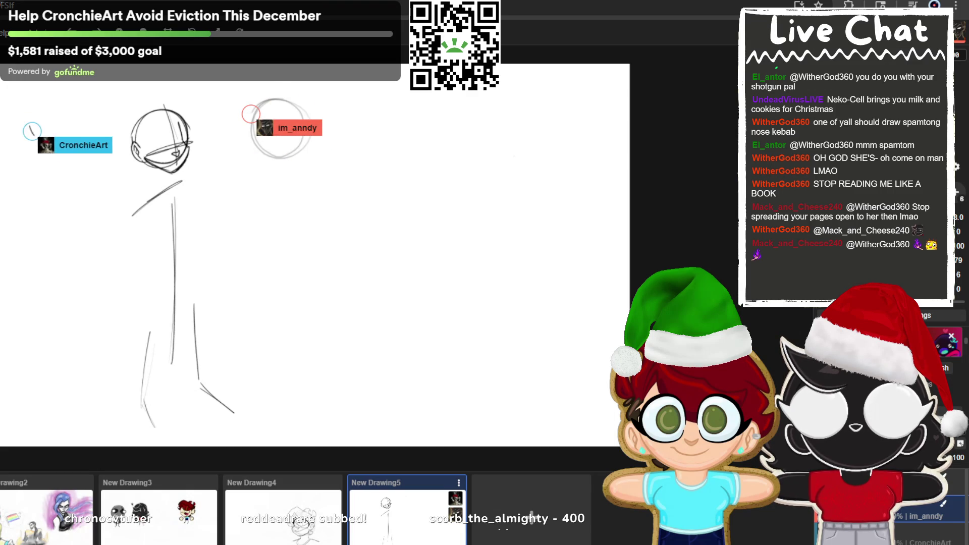
# Sketch a pointed cat ear on the head's upper left and undo the stray curved stroke
pyautogui.moveTo(29, 128)
pyautogui.mouseDown()
pyautogui.moveTo(36, 142)
pyautogui.moveTo(55, 127)
pyautogui.moveTo(35, 144)
pyautogui.moveTo(53, 127)
pyautogui.mouseUp()
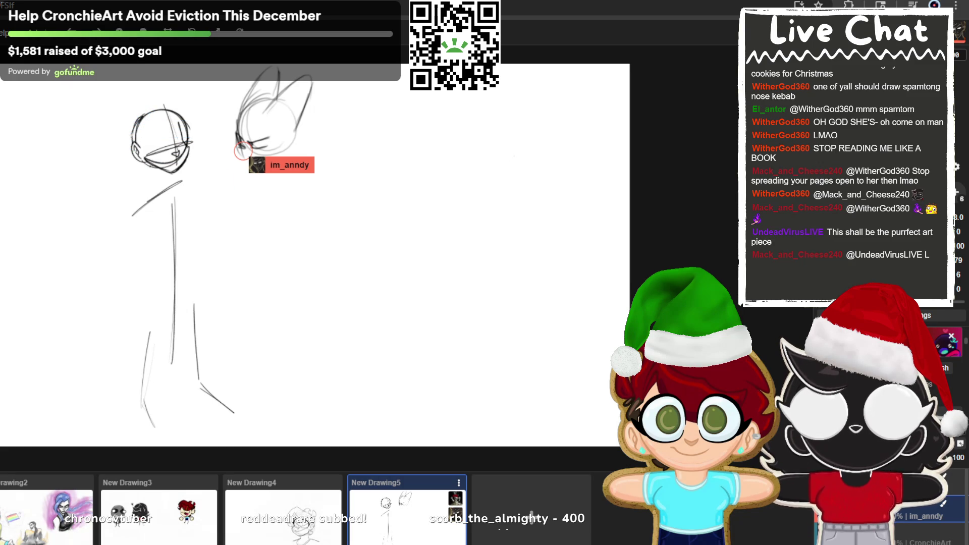
pyautogui.moveTo(129, 129)
pyautogui.mouseDown()
pyautogui.moveTo(126, 96)
pyautogui.moveTo(145, 112)
pyautogui.moveTo(194, 89)
pyautogui.moveTo(209, 101)
pyautogui.mouseUp()
pyautogui.hotkey('ctrl', 'z')
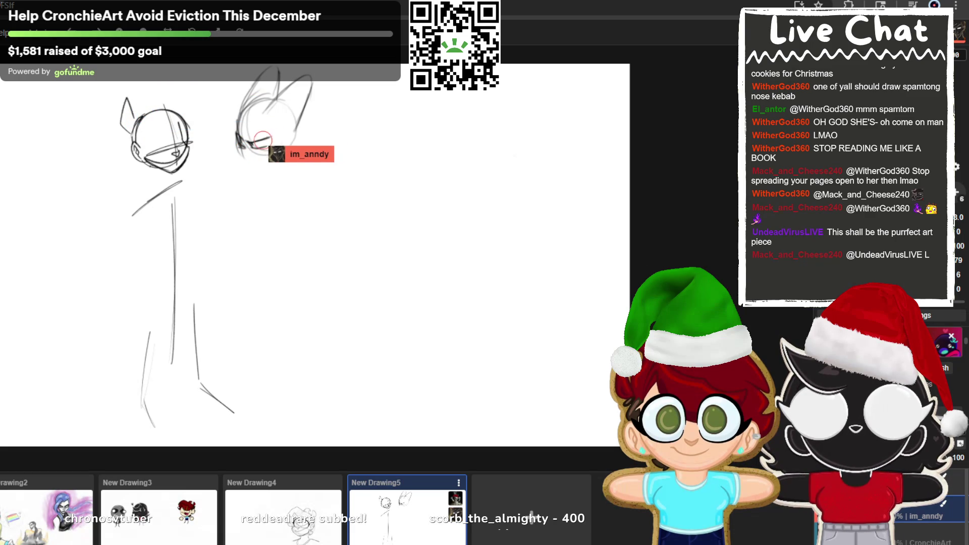
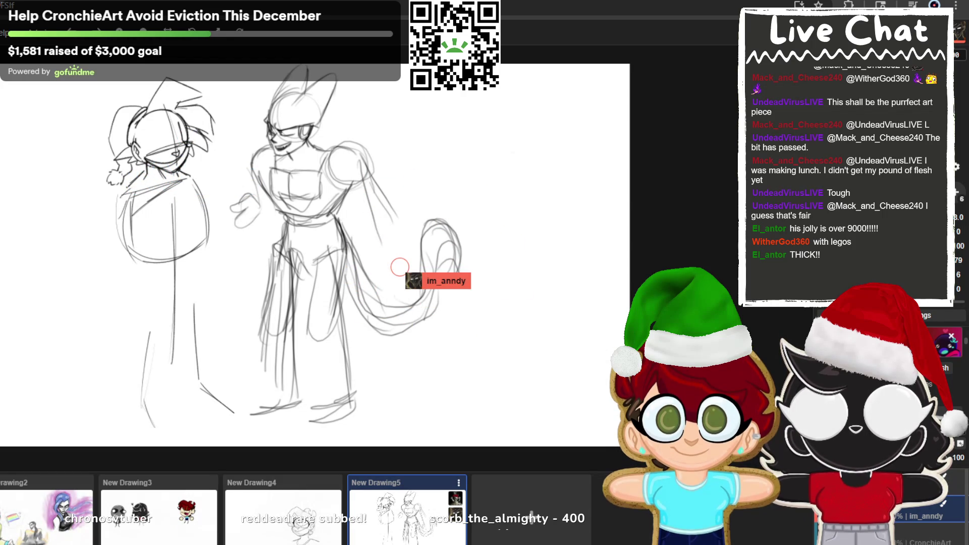
# Rework the bearded figure's arm and waist lines and darken its right body contour
pyautogui.moveTo(313, 242); pyautogui.dragTo(424, 303)
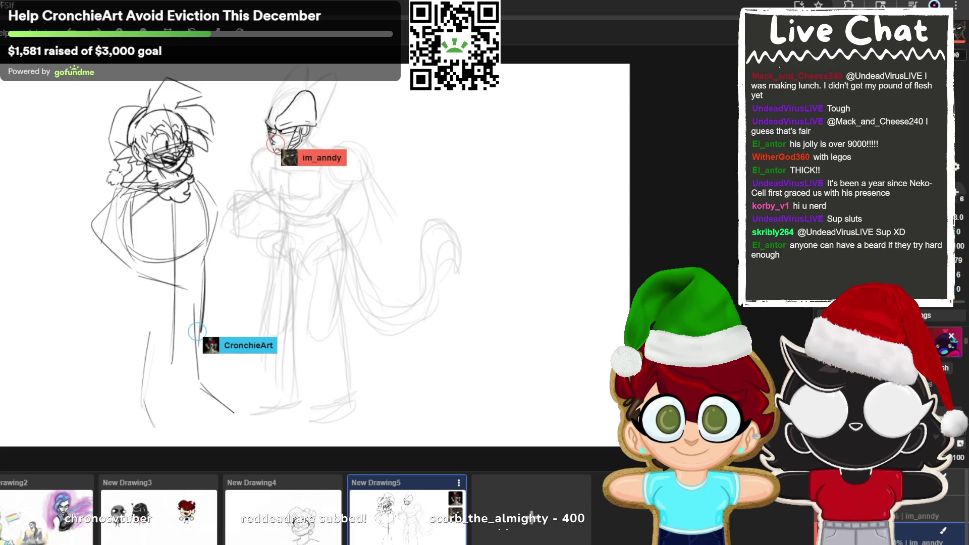
pyautogui.moveTo(194, 191)
pyautogui.mouseDown()
pyautogui.moveTo(195, 378)
pyautogui.moveTo(197, 318)
pyautogui.mouseUp()
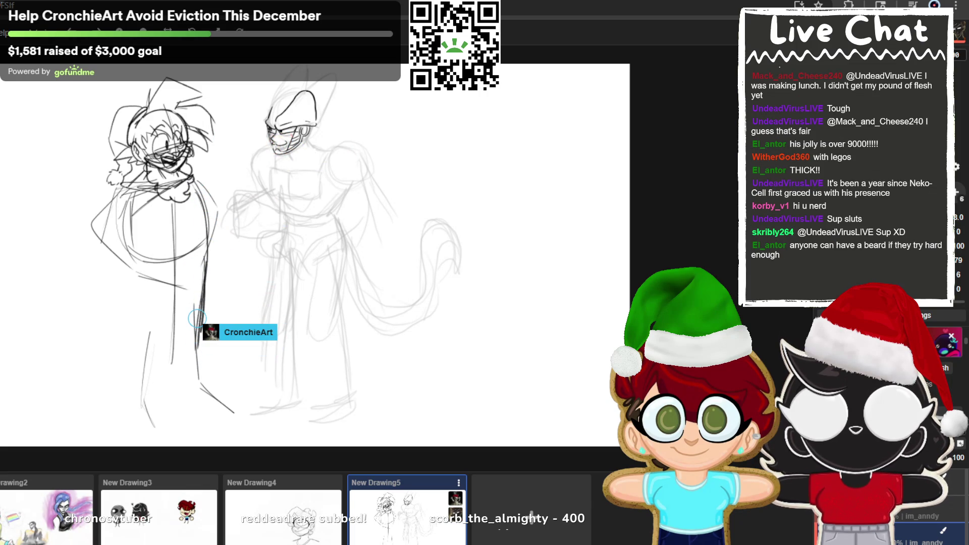
# Trace the figure's left side and body diagonal, redo the left leg, and add a waist line
pyautogui.moveTo(127, 307)
pyautogui.mouseDown()
pyautogui.moveTo(120, 371)
pyautogui.moveTo(140, 383)
pyautogui.moveTo(160, 333)
pyautogui.moveTo(166, 367)
pyautogui.moveTo(150, 397)
pyautogui.moveTo(144, 307)
pyautogui.moveTo(139, 317)
pyautogui.mouseUp()
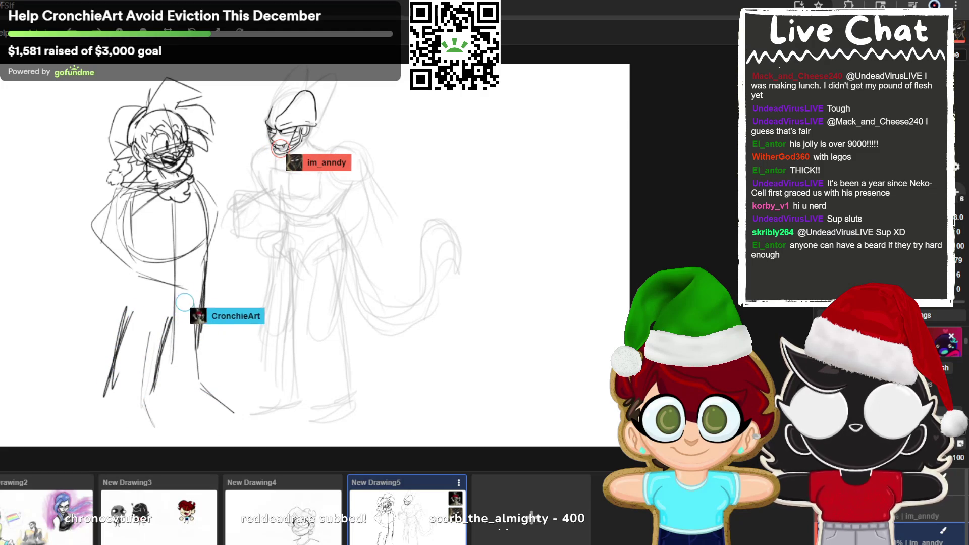
pyautogui.moveTo(193, 284); pyautogui.dragTo(174, 314)
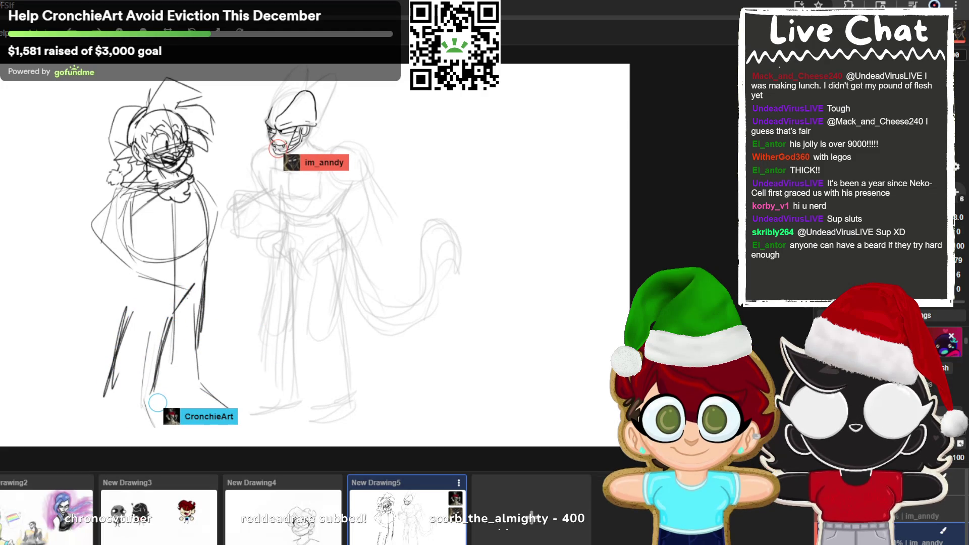
pyautogui.hotkey('ctrl', 'z')
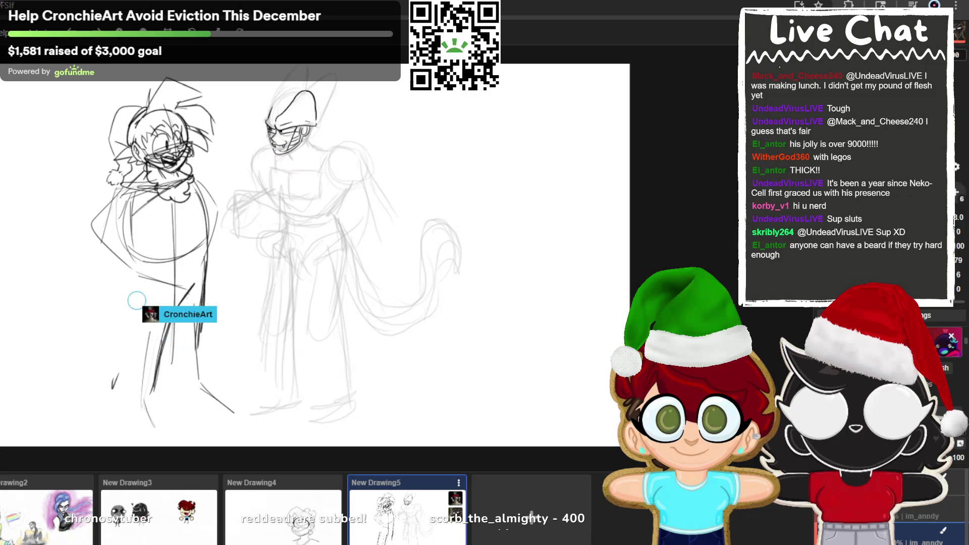
pyautogui.moveTo(132, 301)
pyautogui.mouseDown()
pyautogui.moveTo(112, 398)
pyautogui.moveTo(121, 376)
pyautogui.mouseUp()
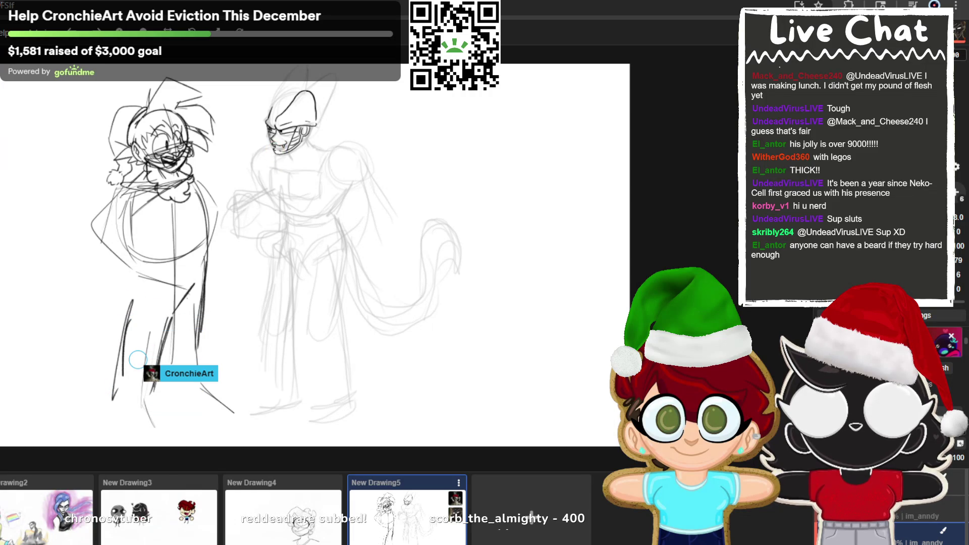
pyautogui.moveTo(163, 255)
pyautogui.mouseDown()
pyautogui.moveTo(162, 281)
pyautogui.moveTo(237, 265)
pyautogui.moveTo(207, 275)
pyautogui.moveTo(202, 257)
pyautogui.moveTo(141, 271)
pyautogui.moveTo(264, 258)
pyautogui.moveTo(142, 272)
pyautogui.moveTo(211, 258)
pyautogui.moveTo(157, 270)
pyautogui.mouseUp()
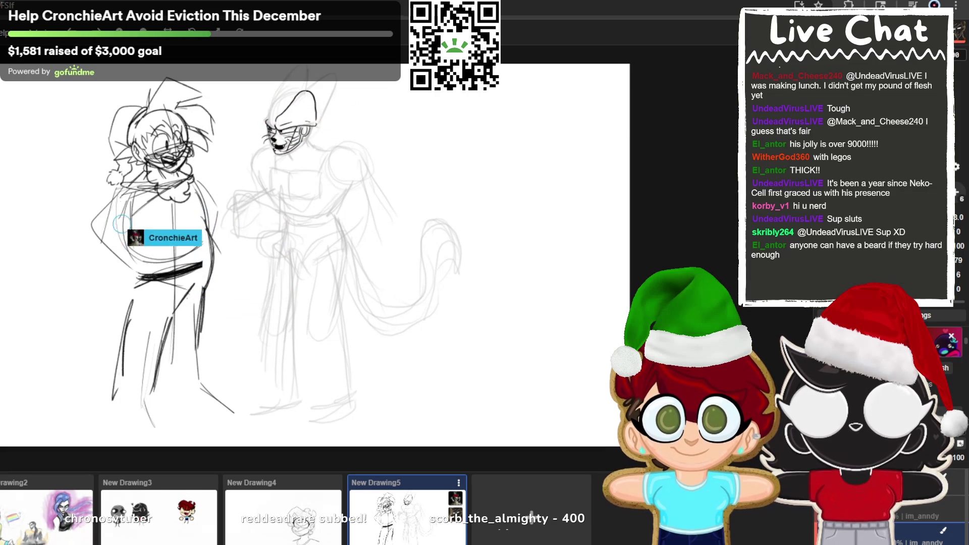
# Try a thick dark belt across the bearded figure's waist, then undo it
pyautogui.moveTo(132, 269)
pyautogui.mouseDown()
pyautogui.moveTo(152, 272)
pyautogui.moveTo(142, 279)
pyautogui.moveTo(207, 275)
pyautogui.mouseUp()
pyautogui.hotkey('ctrl', 'z')
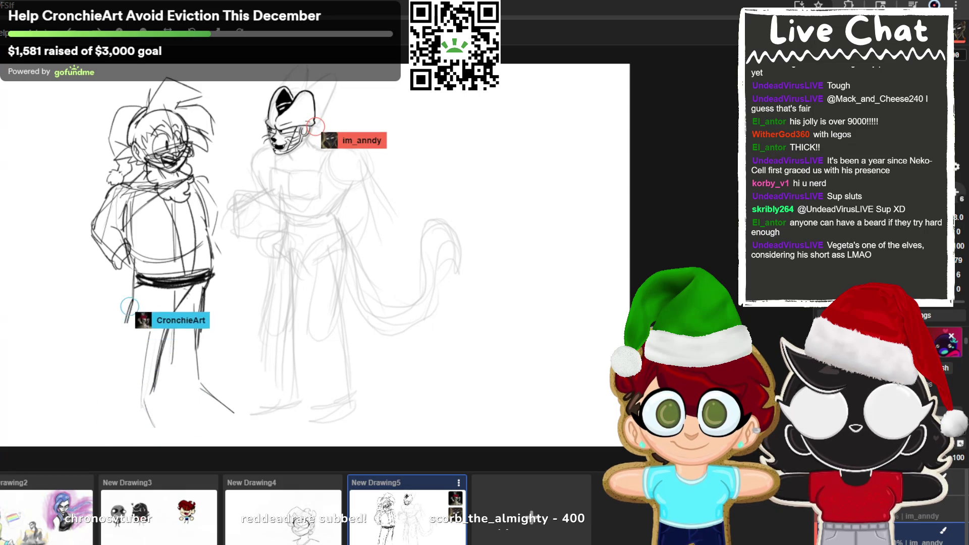
# Erase the stray leg tip, then ink both trouser legs and rounded shoes beneath them
pyautogui.moveTo(122, 378); pyautogui.dragTo(131, 296)
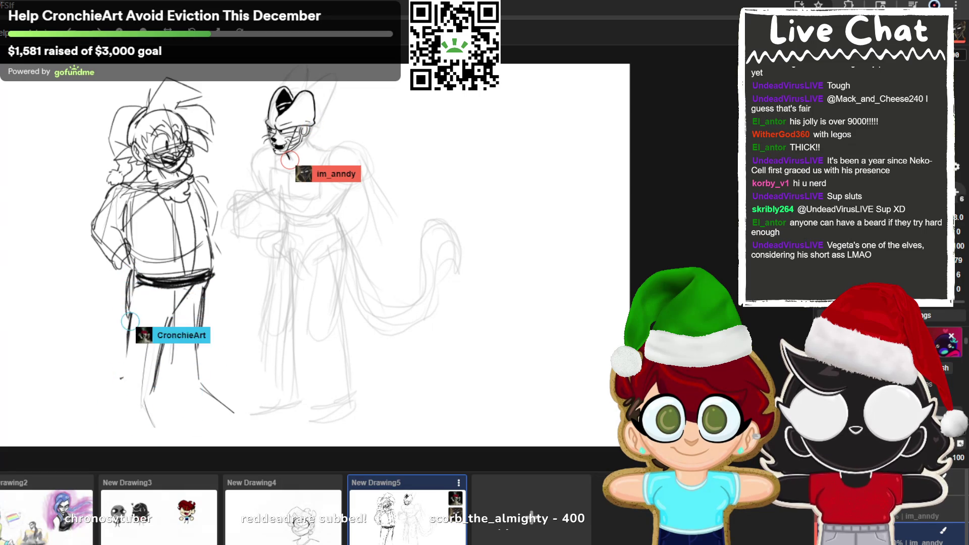
pyautogui.moveTo(130, 321)
pyautogui.mouseDown()
pyautogui.moveTo(126, 378)
pyautogui.moveTo(152, 425)
pyautogui.mouseUp()
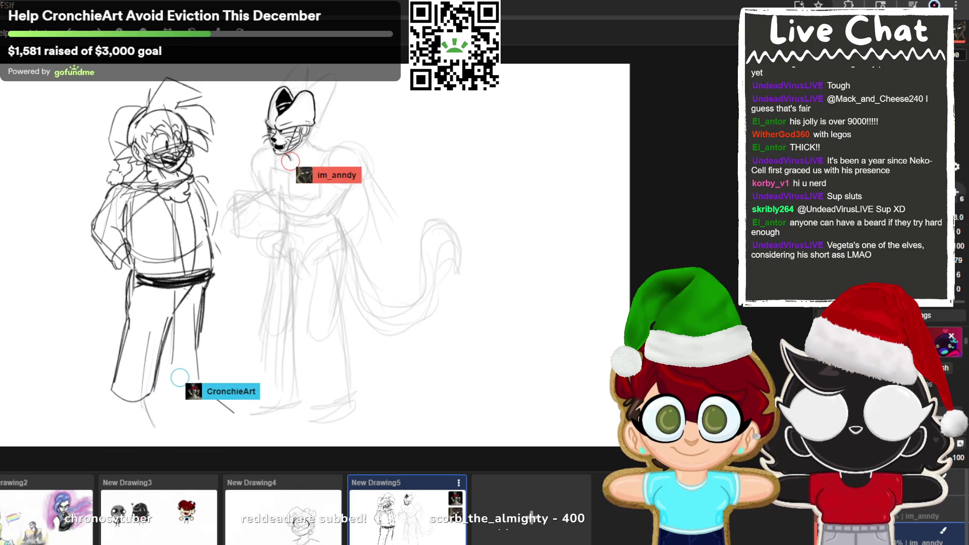
pyautogui.moveTo(165, 336)
pyautogui.mouseDown()
pyautogui.moveTo(166, 389)
pyautogui.moveTo(204, 384)
pyautogui.mouseUp()
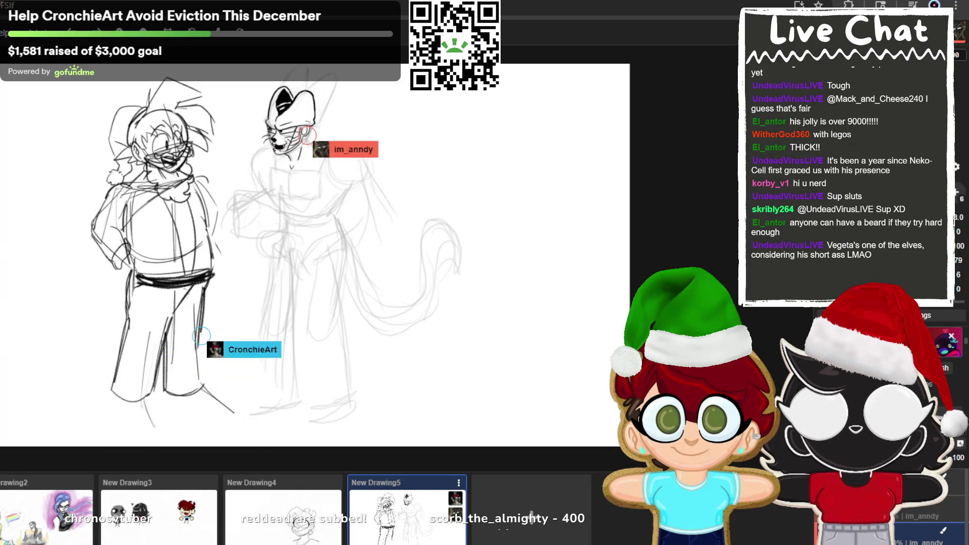
pyautogui.moveTo(111, 389)
pyautogui.mouseDown()
pyautogui.moveTo(98, 386)
pyautogui.moveTo(138, 403)
pyautogui.moveTo(150, 394)
pyautogui.mouseUp()
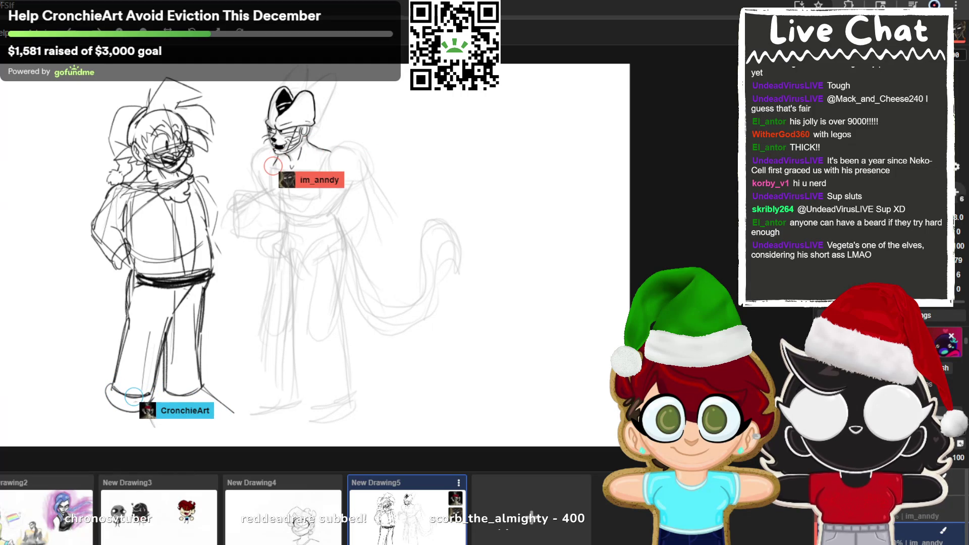
pyautogui.moveTo(164, 392)
pyautogui.mouseDown()
pyautogui.moveTo(177, 401)
pyautogui.moveTo(206, 388)
pyautogui.moveTo(203, 399)
pyautogui.mouseUp()
pyautogui.moveTo(112, 409); pyautogui.dragTo(98, 411)
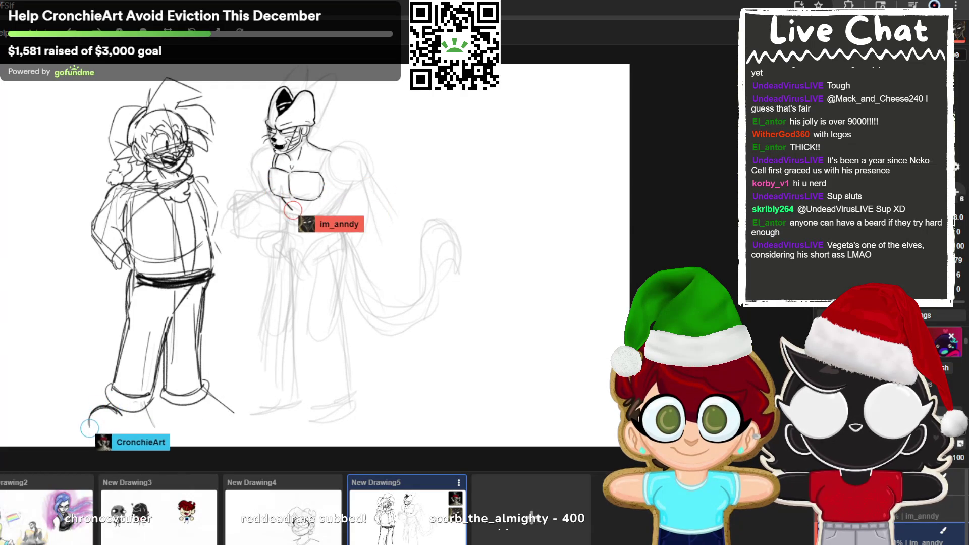
# Draw the left boot's sole, extend the right boot's toe arc, and add a detail line
pyautogui.moveTo(91, 427)
pyautogui.mouseDown()
pyautogui.moveTo(121, 437)
pyautogui.moveTo(144, 409)
pyautogui.mouseUp()
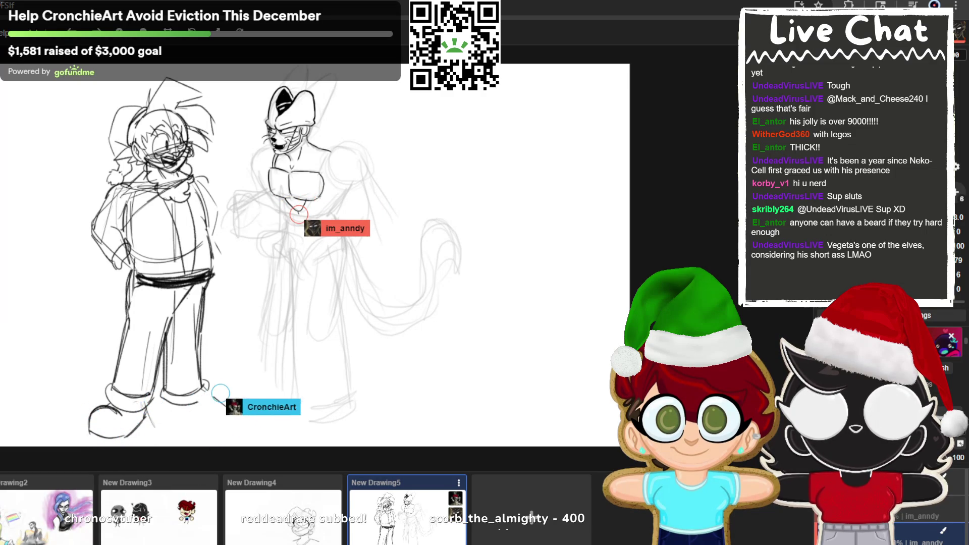
pyautogui.moveTo(233, 393); pyautogui.dragTo(208, 391)
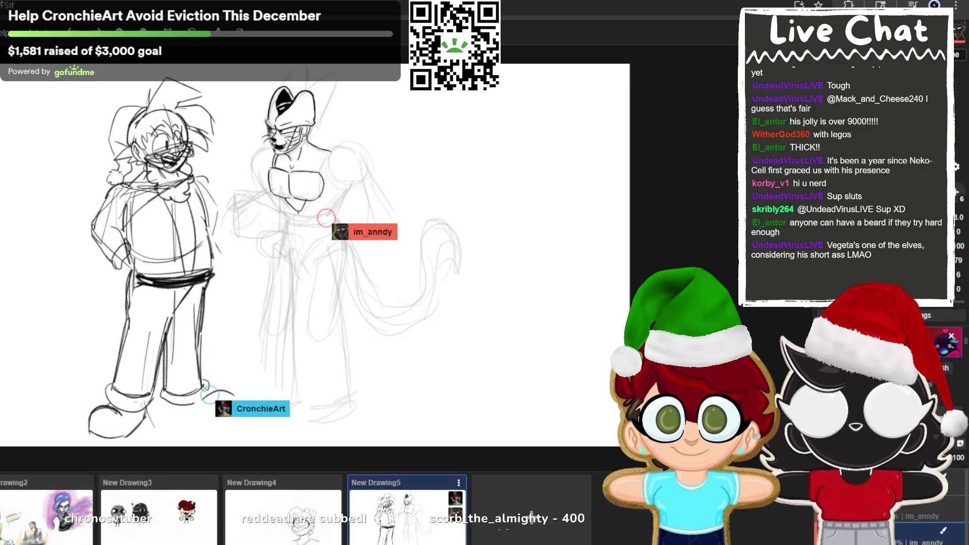
pyautogui.moveTo(168, 418)
pyautogui.mouseDown()
pyautogui.moveTo(222, 425)
pyautogui.moveTo(234, 392)
pyautogui.mouseUp()
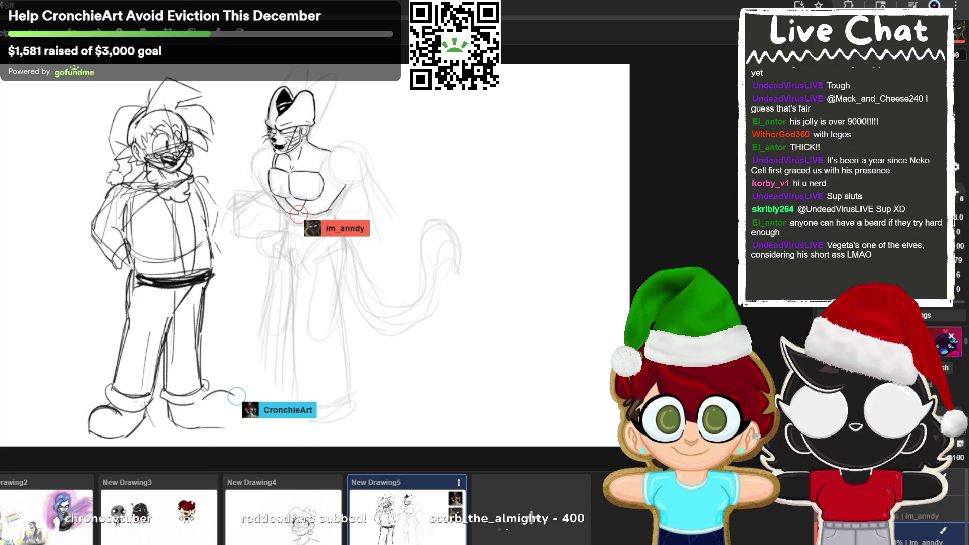